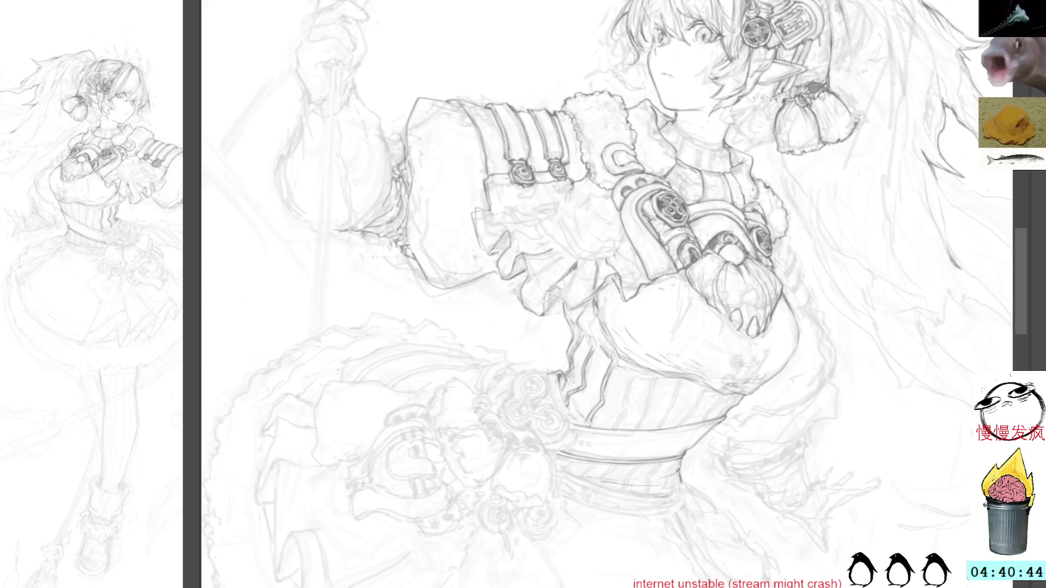
# Frame the head, lasso and clear stray ponytail lines beside the tassel, then pan down to the arms
pyautogui.moveTo(896, 29)
pyautogui.mouseDown()
pyautogui.moveTo(695, 120)
pyautogui.moveTo(684, 183)
pyautogui.mouseUp()
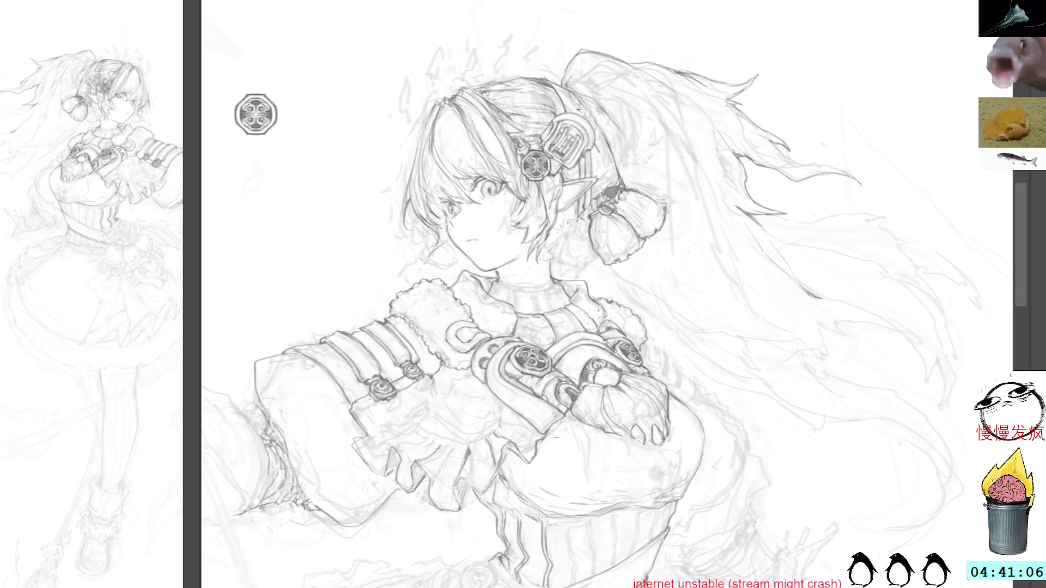
pyautogui.moveTo(545, 272); pyautogui.dragTo(496, 319)
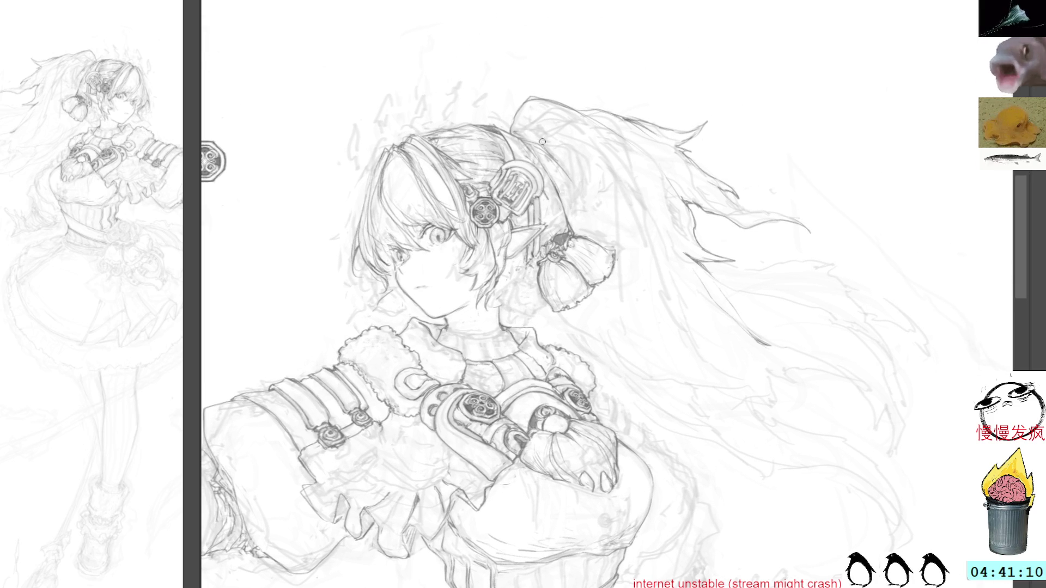
pyautogui.moveTo(550, 166); pyautogui.dragTo(566, 218)
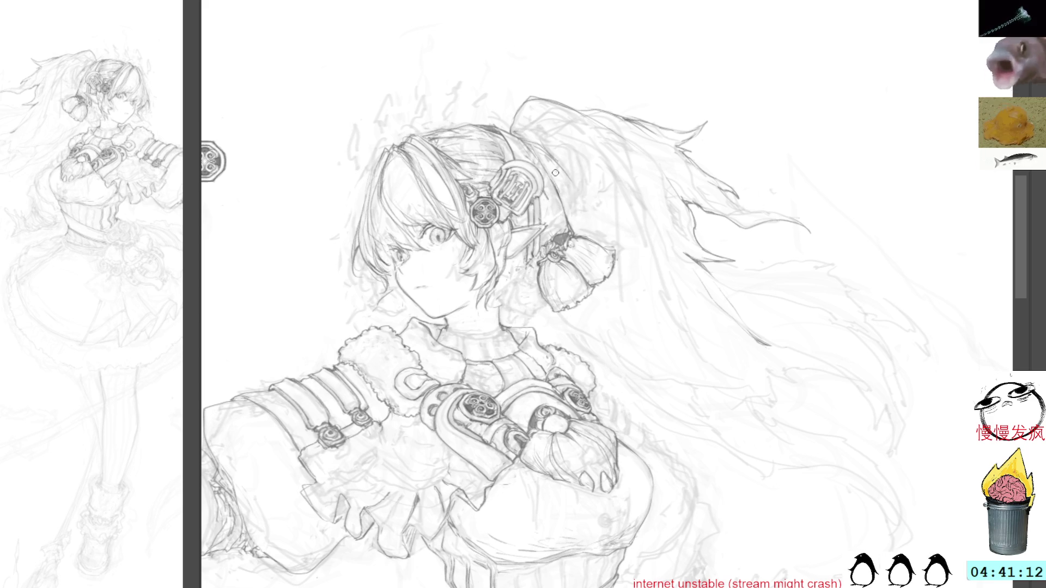
pyautogui.hotkey('ctrl', 'd')
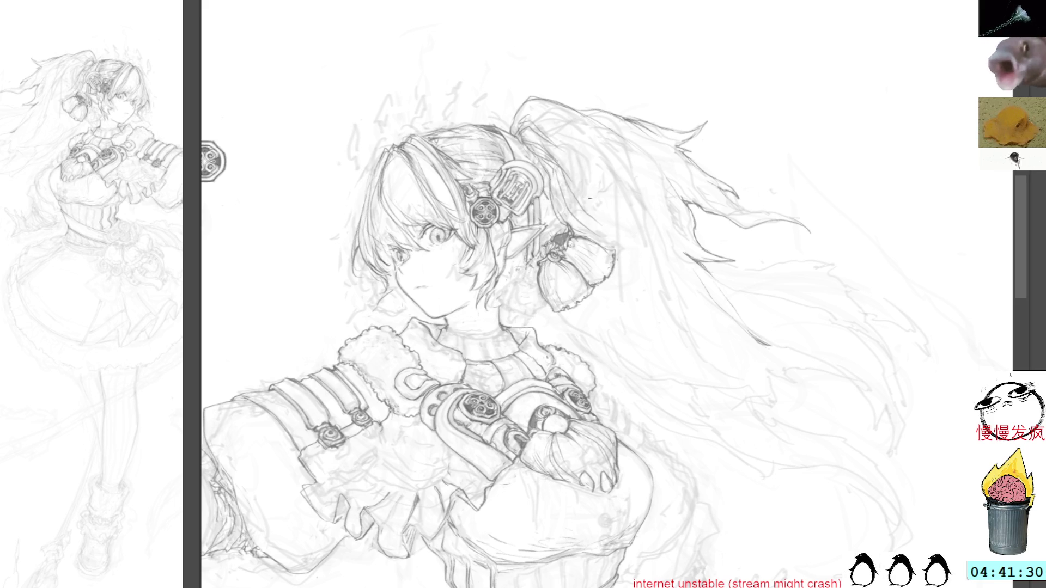
pyautogui.moveTo(603, 224)
pyautogui.mouseDown()
pyautogui.moveTo(609, 233)
pyautogui.moveTo(626, 172)
pyautogui.mouseUp()
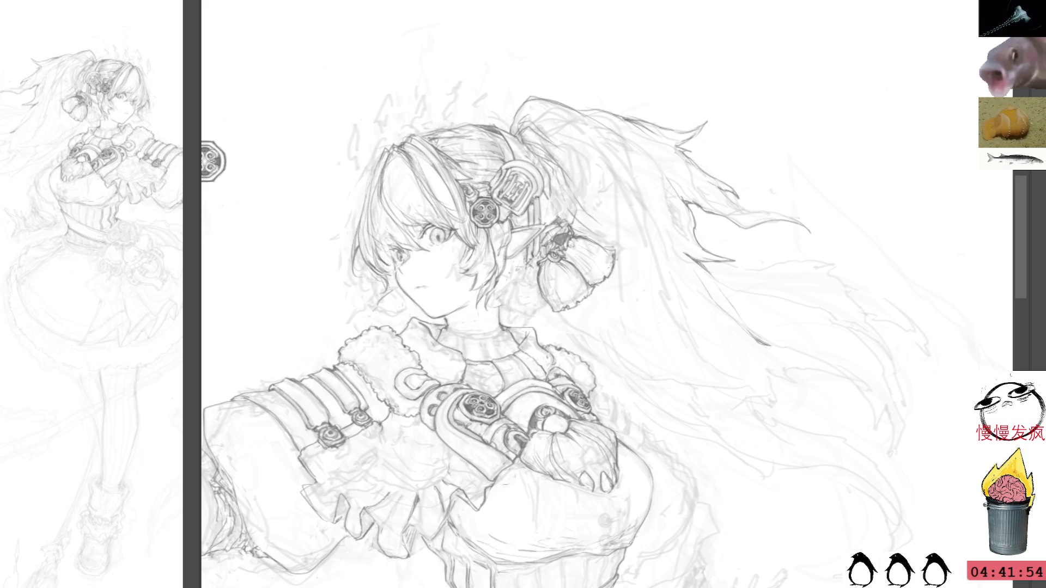
pyautogui.moveTo(729, 265)
pyautogui.mouseDown()
pyautogui.moveTo(757, 170)
pyautogui.moveTo(756, 198)
pyautogui.mouseUp()
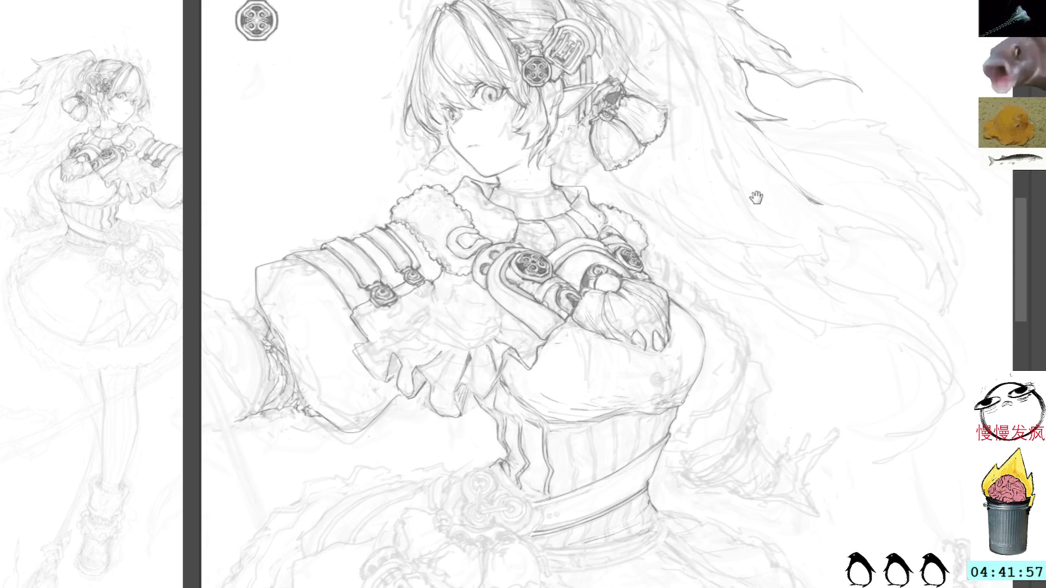
# Ink firm strokes along the belt's left edge and the corset's lower-left edge, then pan back to the head
pyautogui.moveTo(681, 299); pyautogui.dragTo(760, 113)
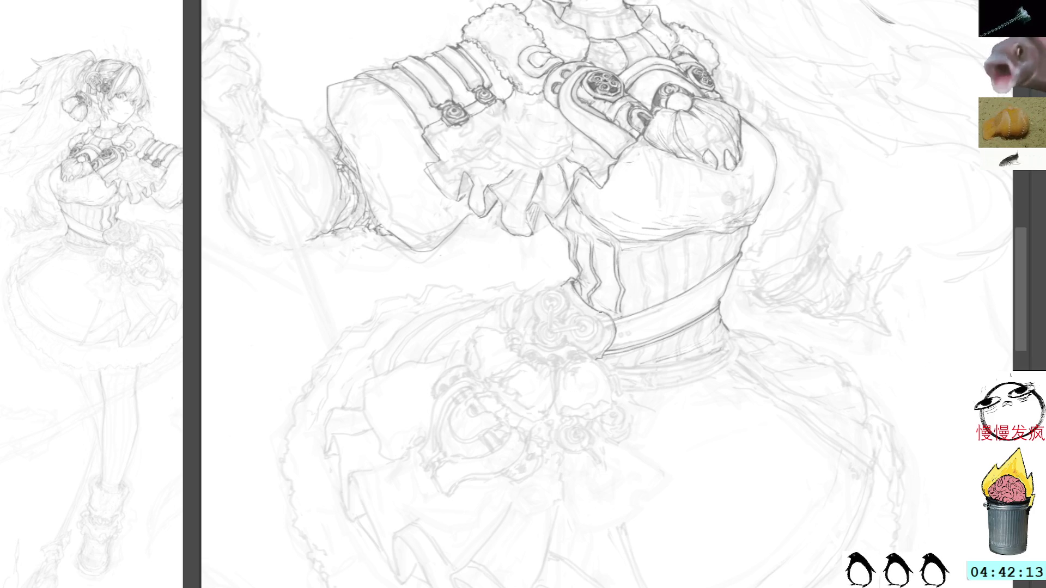
pyautogui.moveTo(613, 339); pyautogui.dragTo(605, 316)
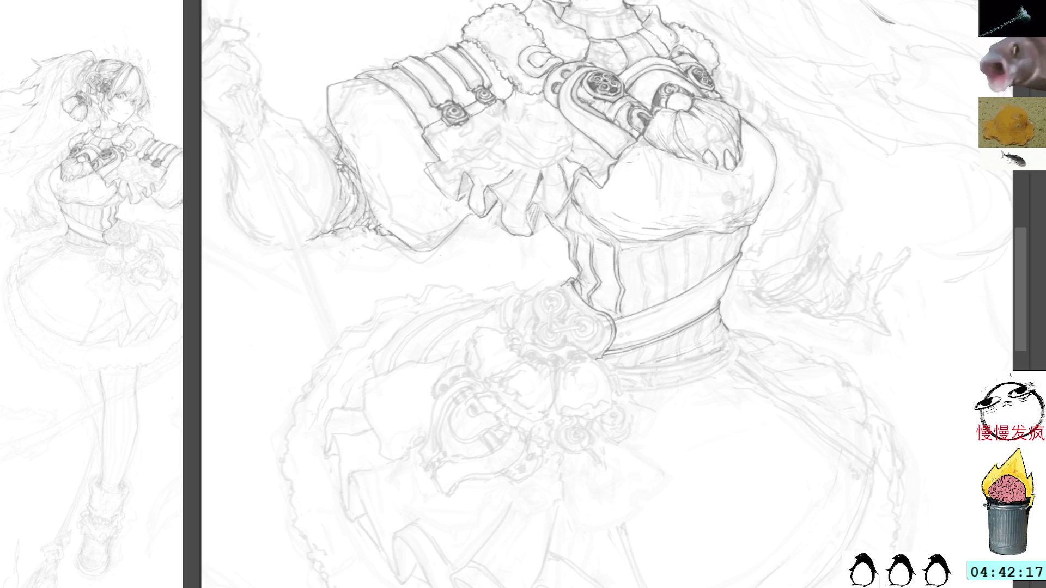
pyautogui.moveTo(566, 284); pyautogui.dragTo(590, 310)
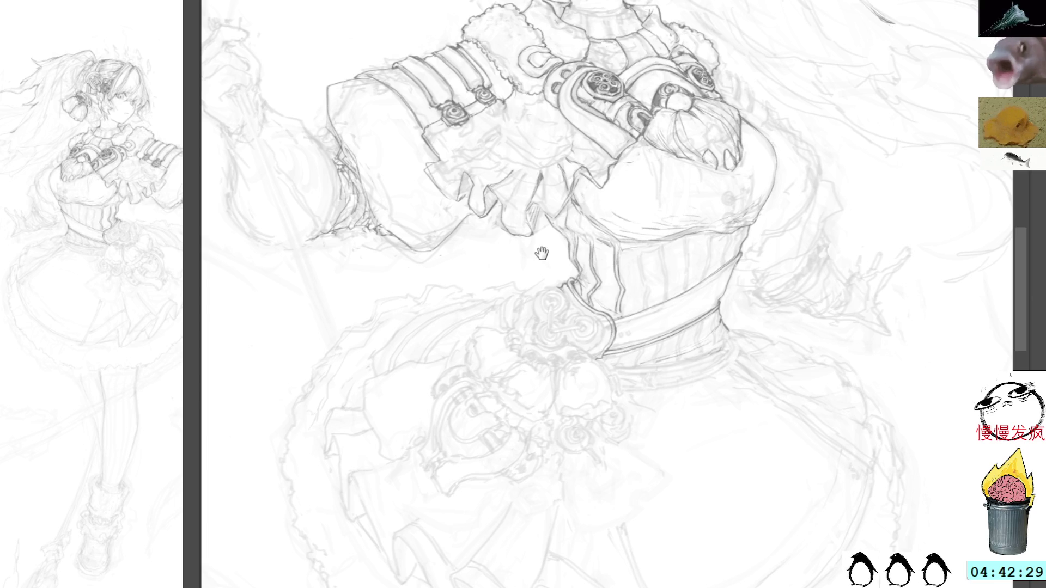
pyautogui.moveTo(542, 254); pyautogui.dragTo(534, 384)
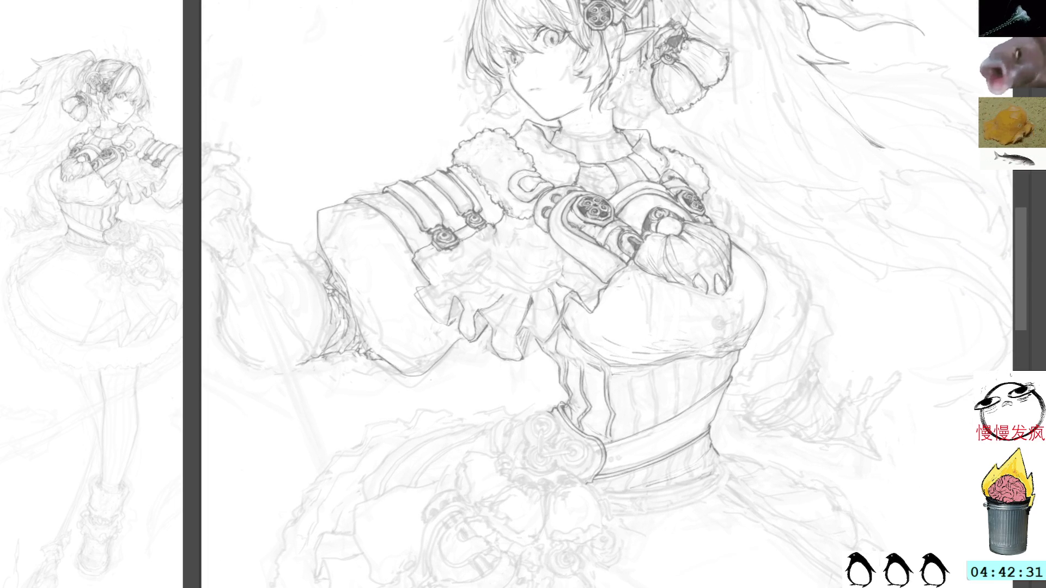
pyautogui.moveTo(656, 118); pyautogui.dragTo(628, 167)
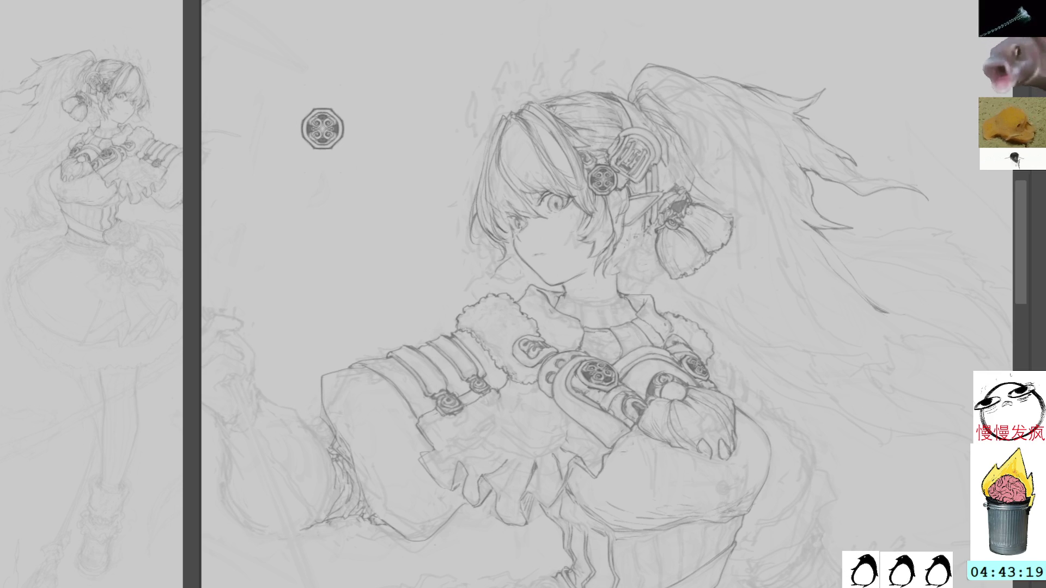
# Undo the stray small stroke and pan down to show the belt and full skirt
pyautogui.moveTo(695, 307)
pyautogui.mouseDown()
pyautogui.moveTo(702, 291)
pyautogui.moveTo(708, 307)
pyautogui.mouseUp()
pyautogui.hotkey('ctrl', 'z')
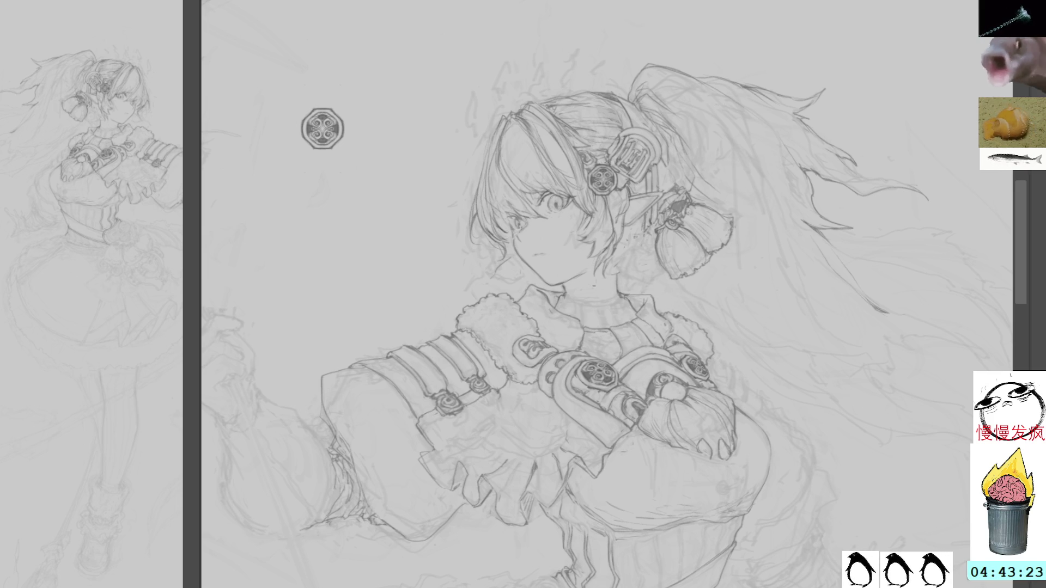
pyautogui.moveTo(613, 331)
pyautogui.mouseDown()
pyautogui.moveTo(627, 220)
pyautogui.moveTo(667, 178)
pyautogui.mouseUp()
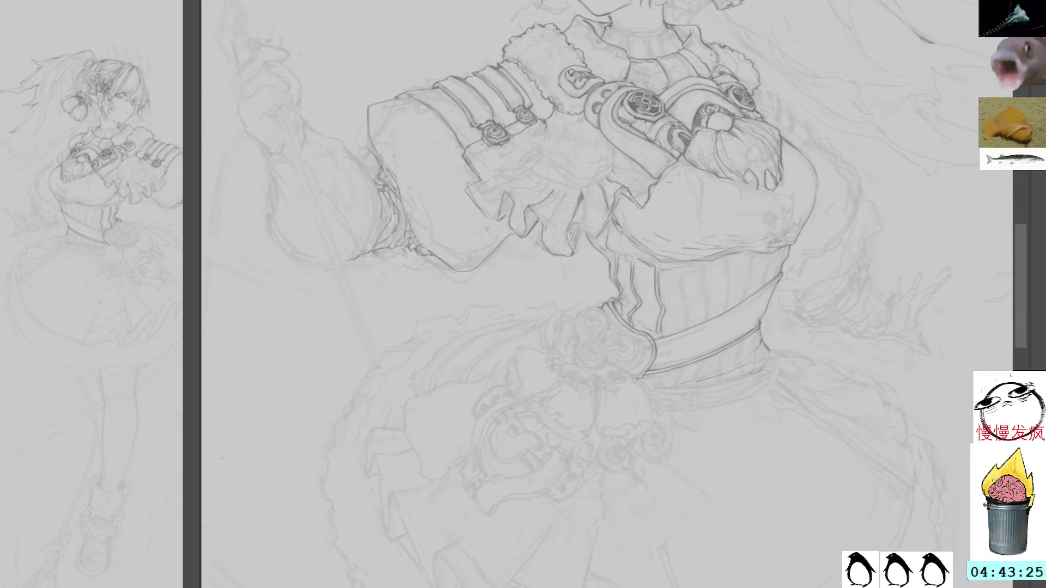
pyautogui.moveTo(556, 338); pyautogui.dragTo(570, 192)
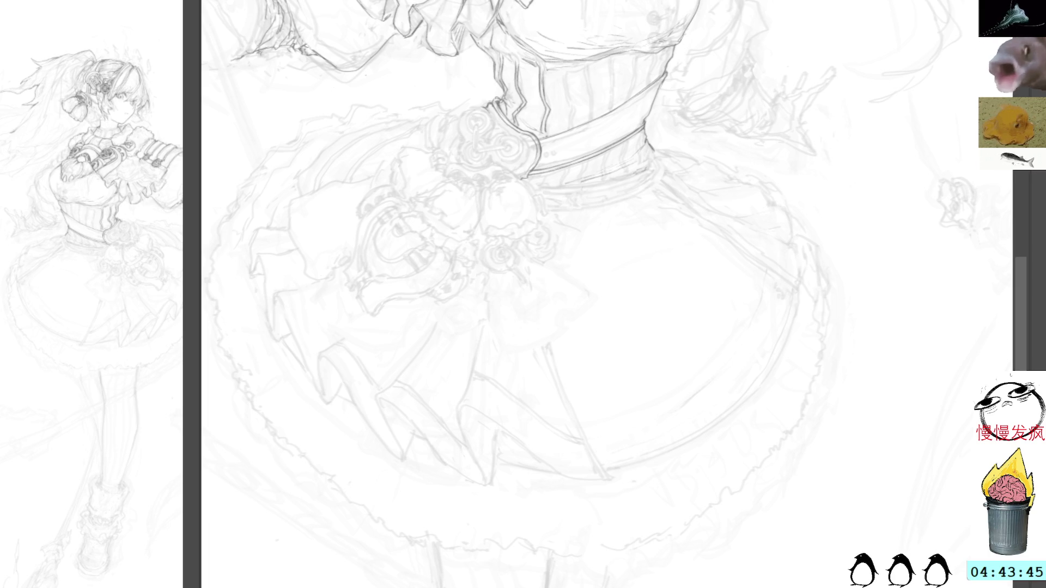
# Pan up to the face and arms and rotate the canvas view clockwise
pyautogui.moveTo(545, 218); pyautogui.dragTo(670, 403)
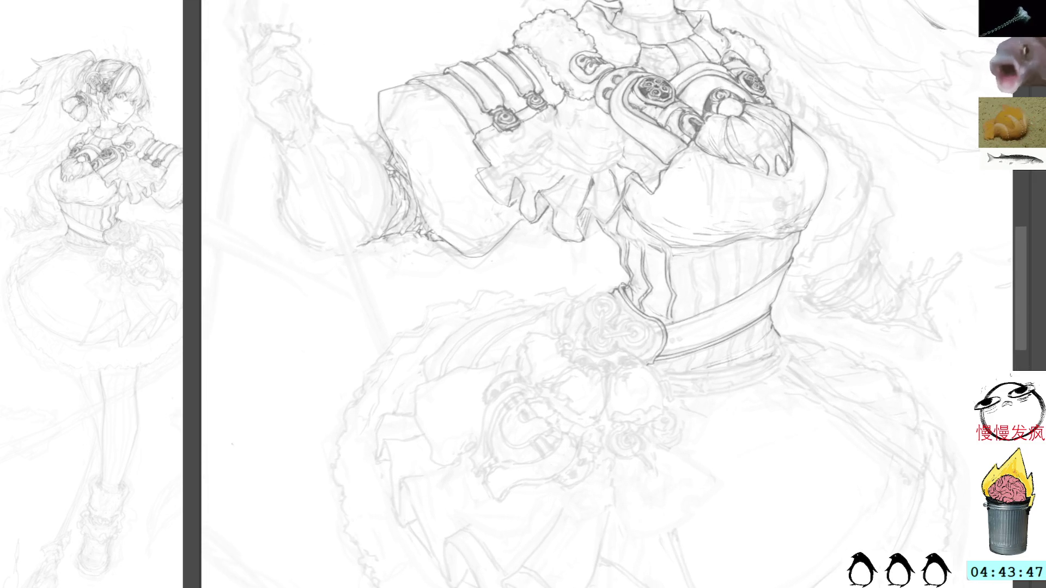
pyautogui.moveTo(809, 11); pyautogui.dragTo(744, 180)
pyautogui.moveTo(744, 108); pyautogui.dragTo(599, 78)
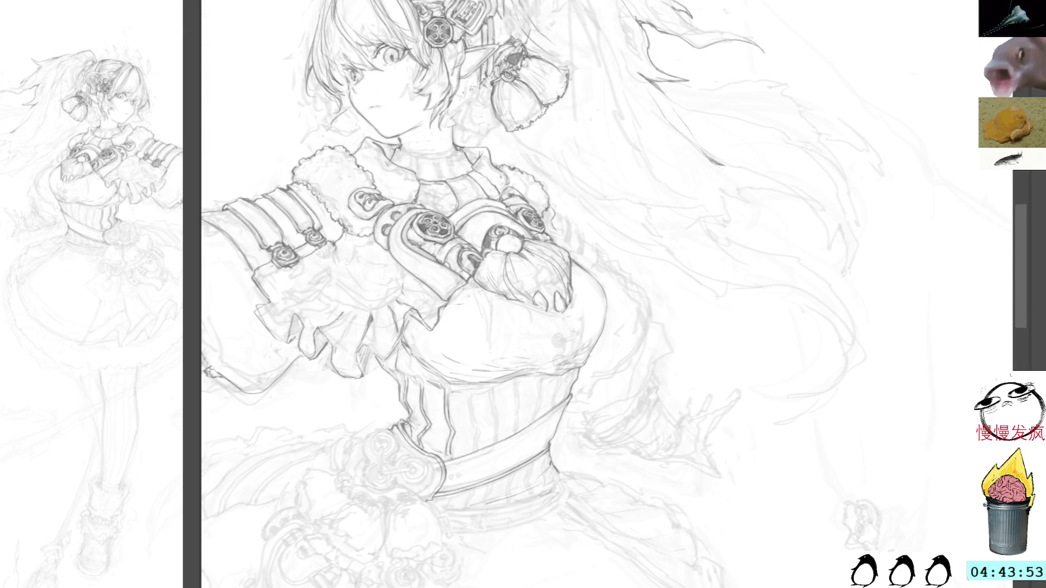
pyautogui.moveTo(662, 103); pyautogui.dragTo(557, 259)
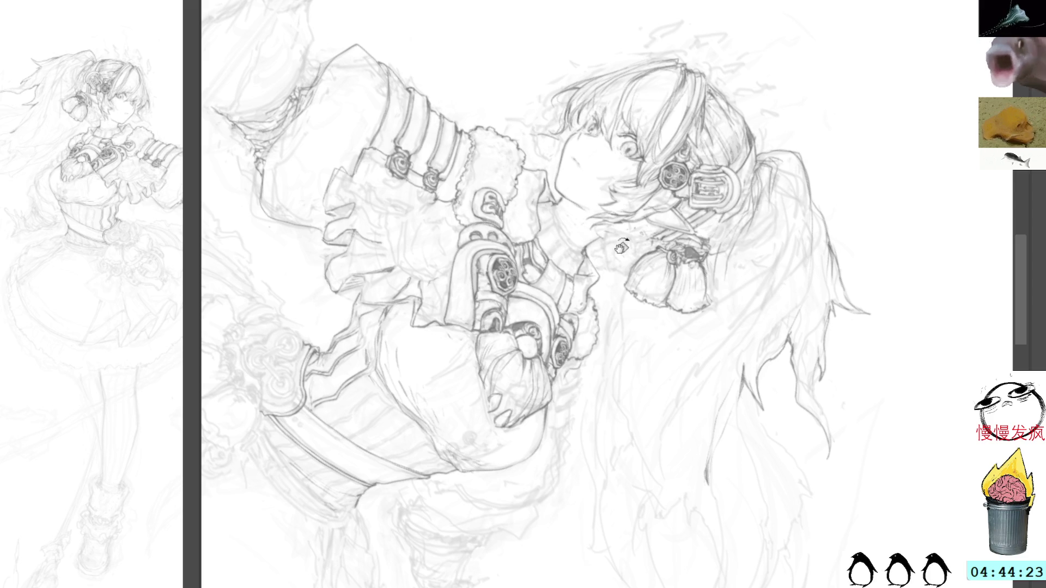
# Rotate the view one step further, reset it upright, and recentre on the head
pyautogui.press('End')
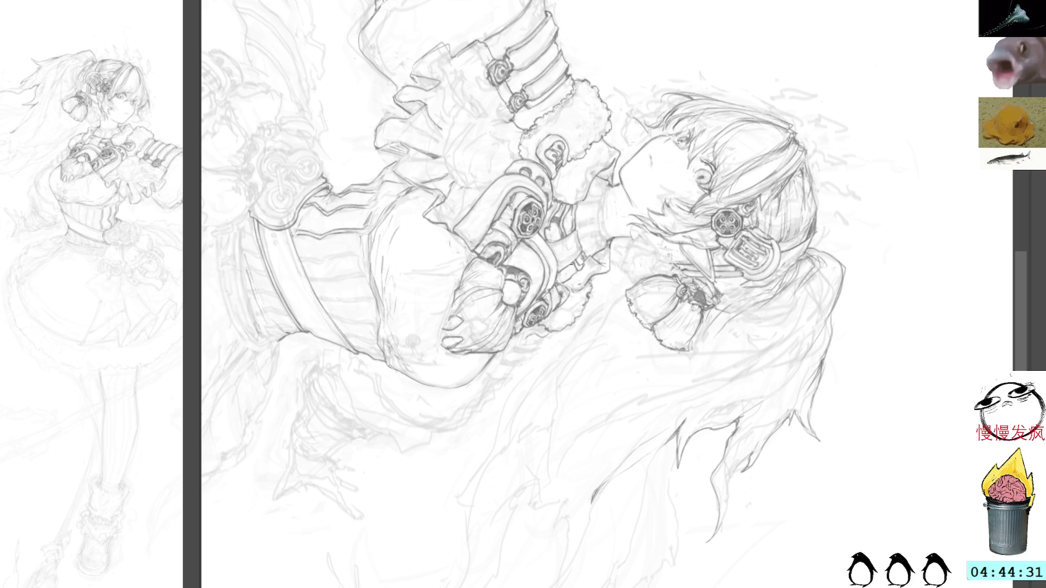
pyautogui.keyDown('alt'); pyautogui.click(543, 116); pyautogui.keyUp('alt')
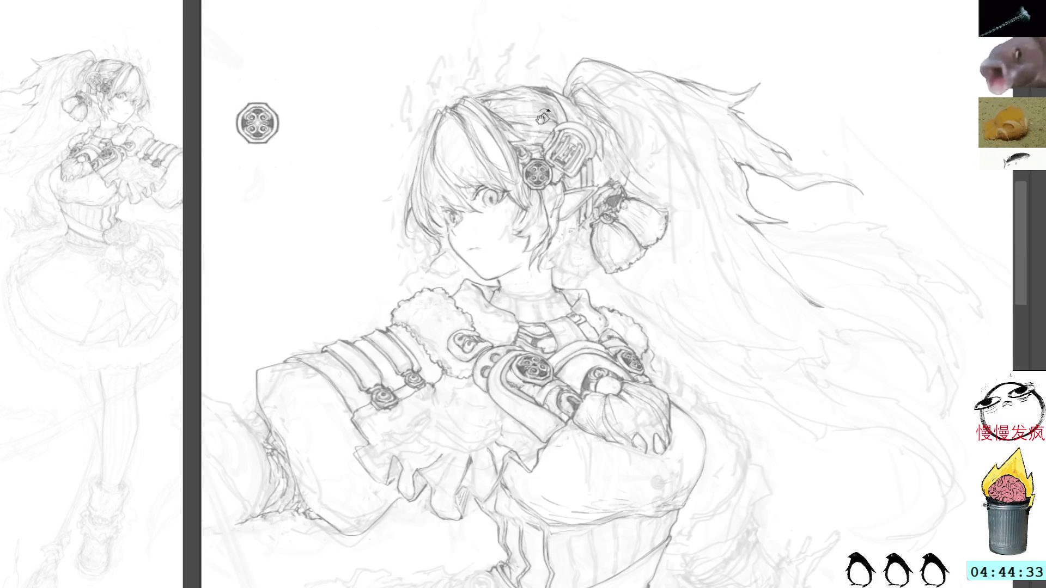
pyautogui.moveTo(623, 234); pyautogui.dragTo(596, 186)
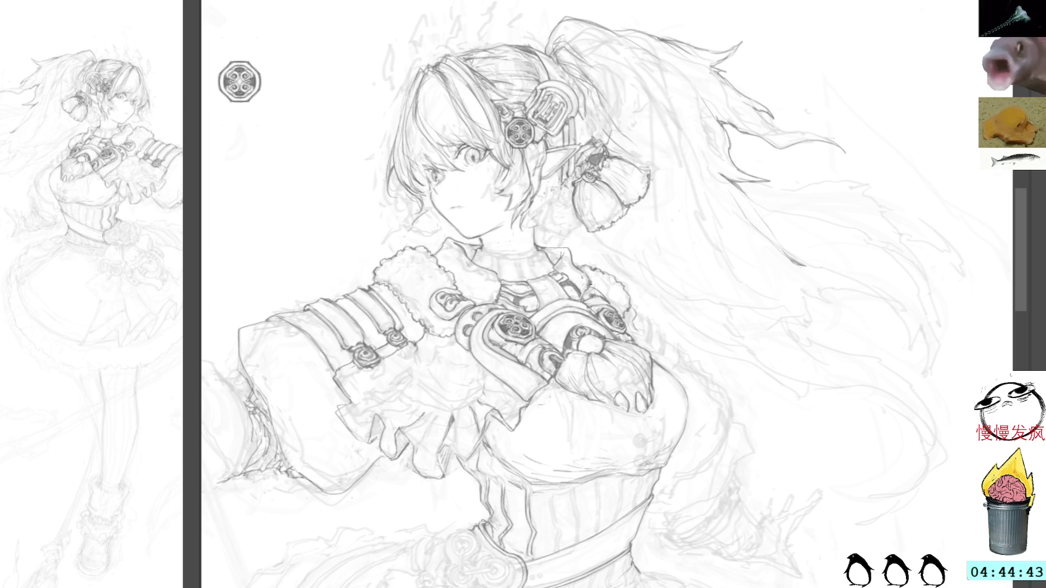
# Pan to the chest and belt and rotate the view clockwise around the torso
pyautogui.moveTo(459, 252); pyautogui.dragTo(495, 236)
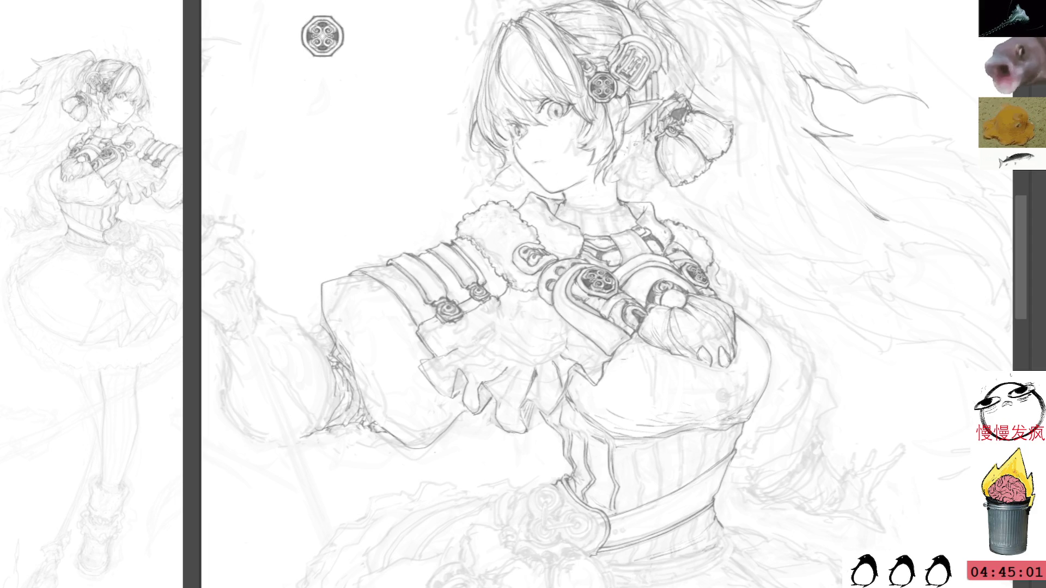
pyautogui.moveTo(780, 328); pyautogui.dragTo(708, 217)
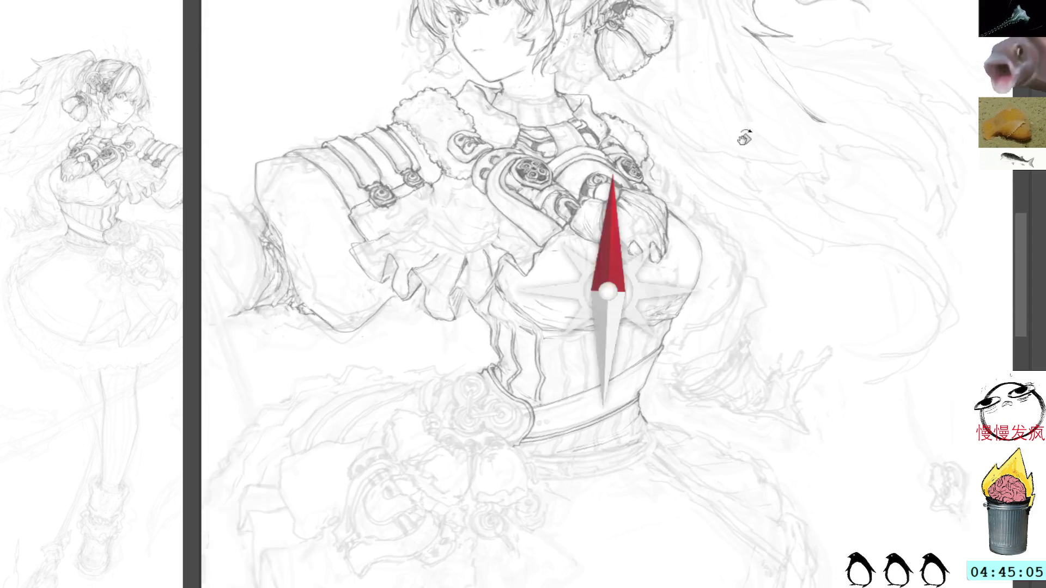
pyautogui.moveTo(742, 135); pyautogui.dragTo(821, 229)
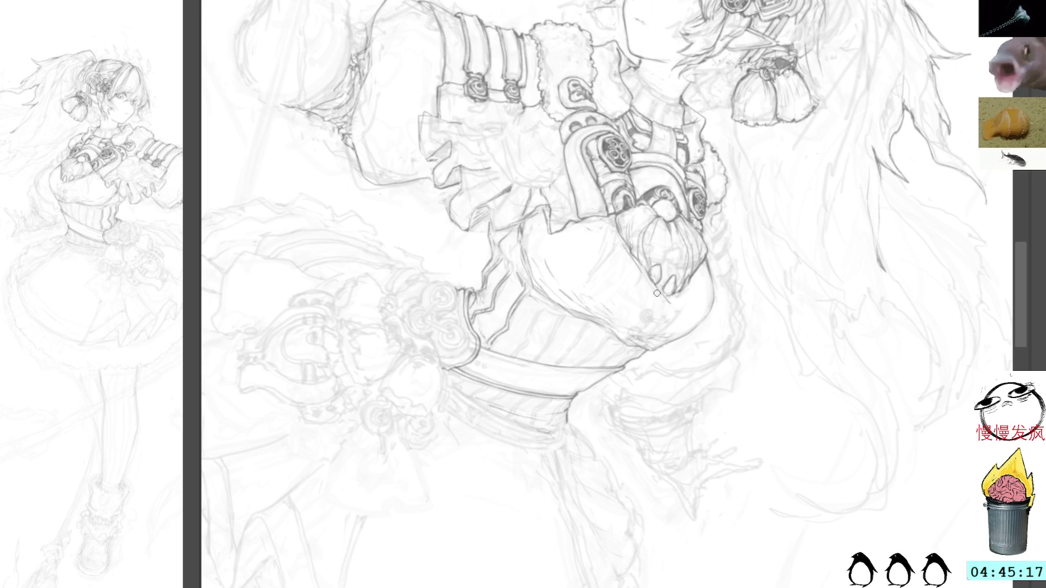
# Add a short clean stroke to the arm and tilt the canvas slightly clockwise
pyautogui.moveTo(653, 284)
pyautogui.mouseDown()
pyautogui.moveTo(669, 306)
pyautogui.moveTo(701, 158)
pyautogui.moveTo(662, 234)
pyautogui.mouseUp()
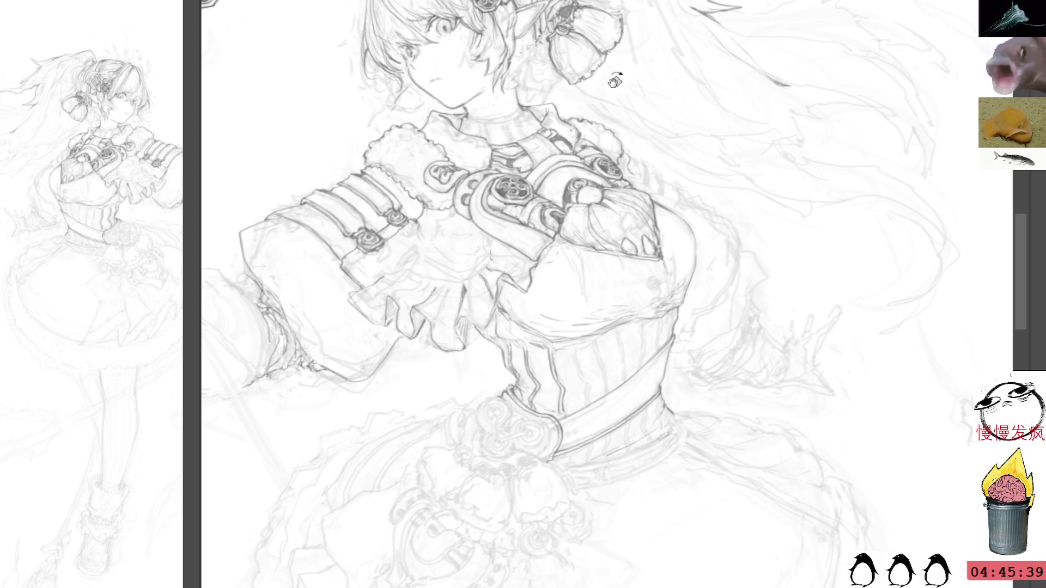
pyautogui.moveTo(614, 81)
pyautogui.mouseDown()
pyautogui.moveTo(673, 276)
pyautogui.moveTo(676, 122)
pyautogui.mouseUp()
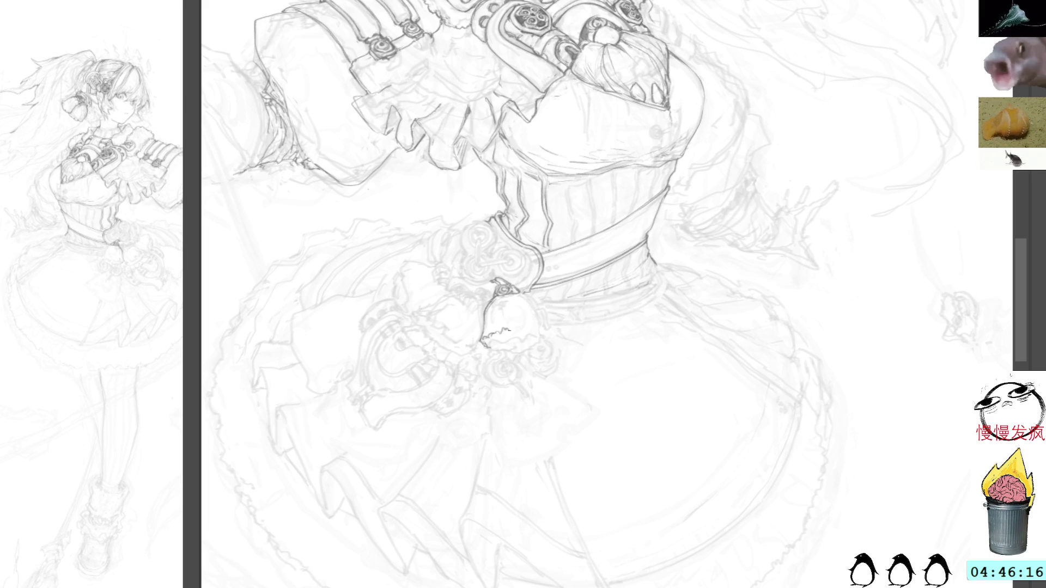
# Erase rough sketch lines and ink the bell tops and details below the waist ornament
pyautogui.moveTo(509, 330); pyautogui.dragTo(488, 336)
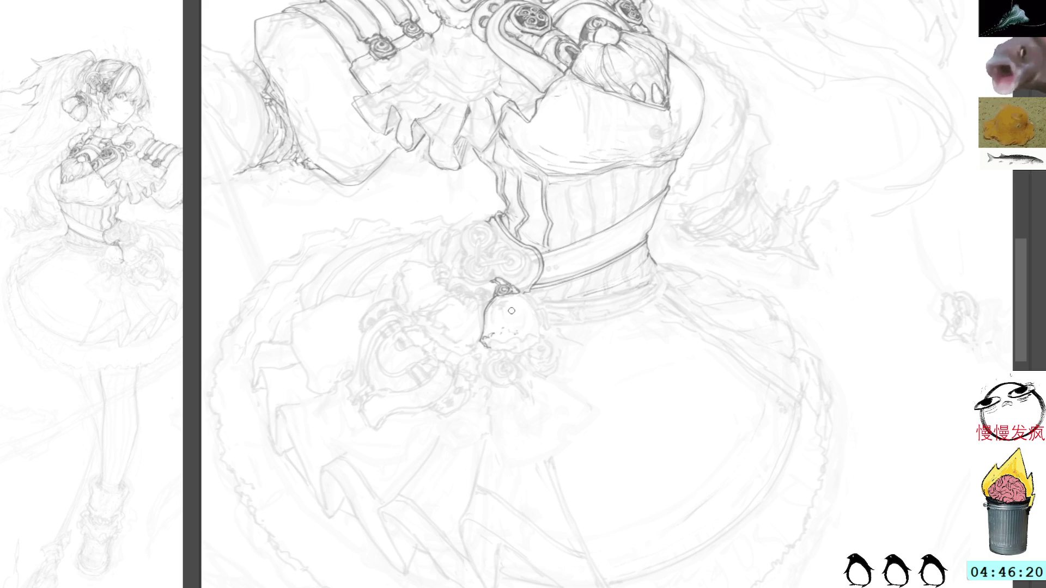
pyautogui.moveTo(533, 321); pyautogui.dragTo(537, 328)
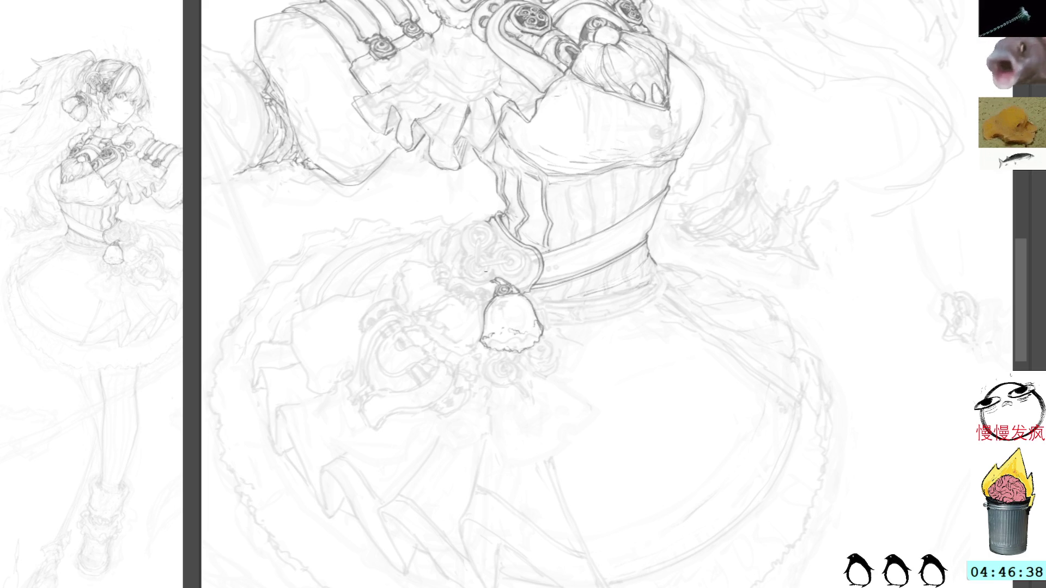
pyautogui.moveTo(479, 284); pyautogui.dragTo(467, 296)
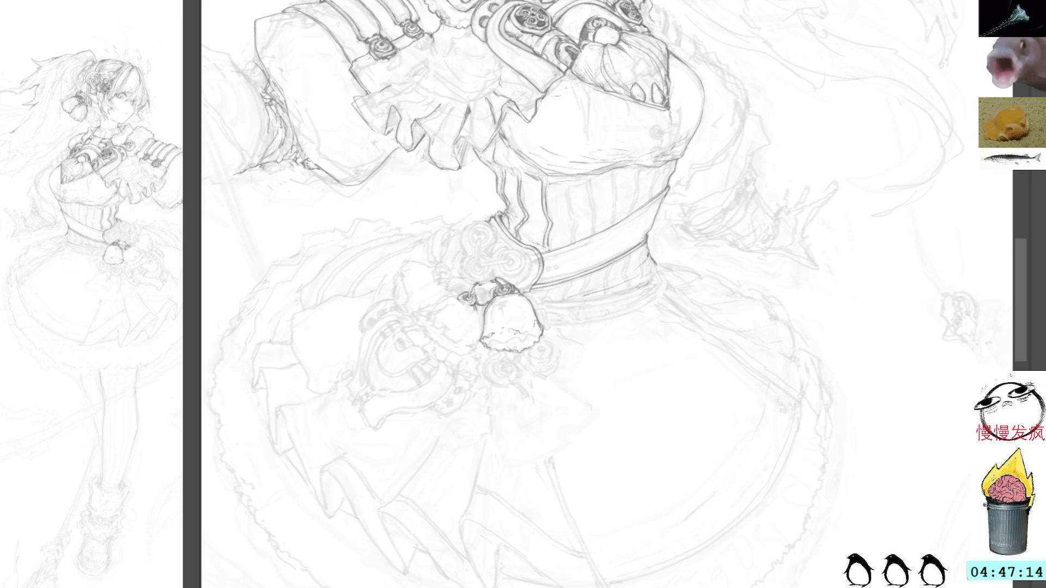
pyautogui.moveTo(462, 279); pyautogui.dragTo(475, 283)
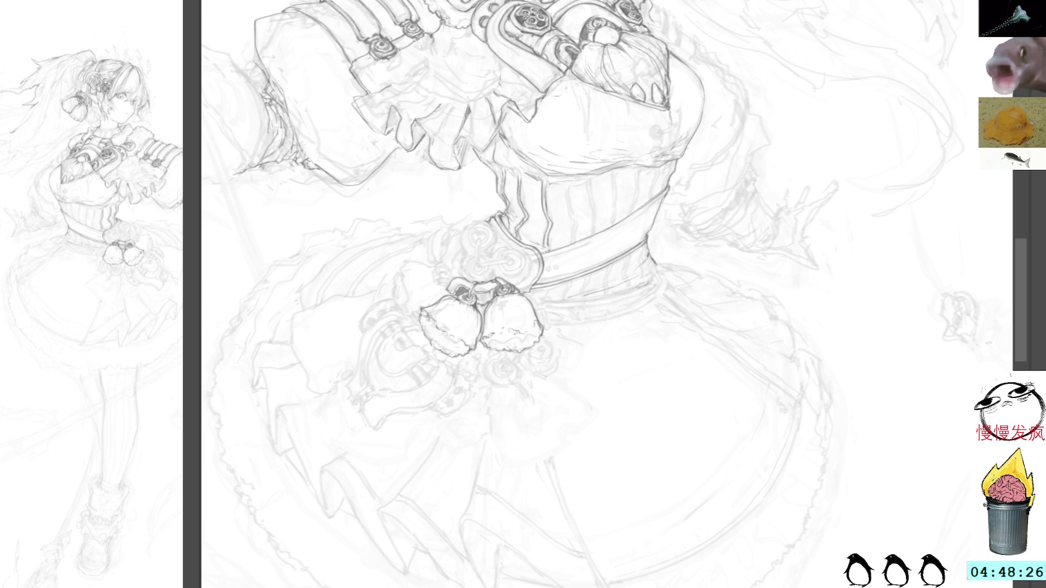
pyautogui.moveTo(539, 182); pyautogui.dragTo(553, 204)
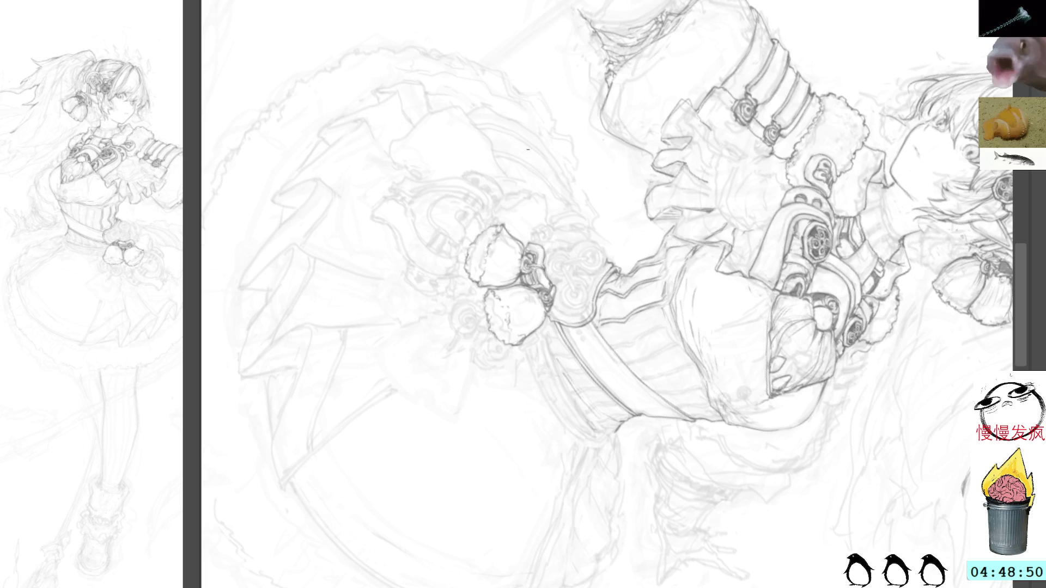
# Reset the view upright, pan and zoom in on the torso, then rotate it counter-clockwise
pyautogui.press('Home')
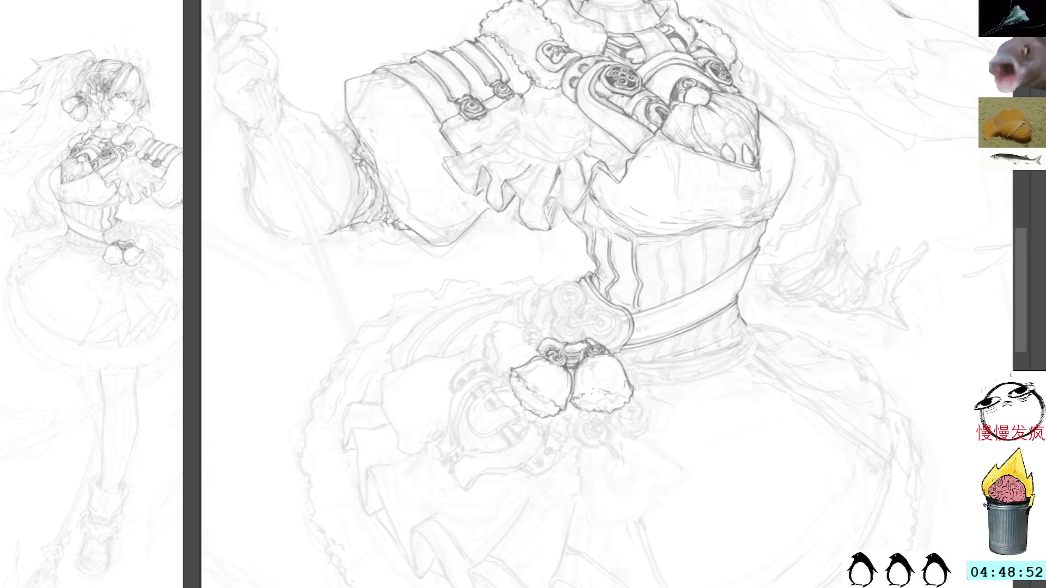
pyautogui.moveTo(703, 71); pyautogui.dragTo(682, 174)
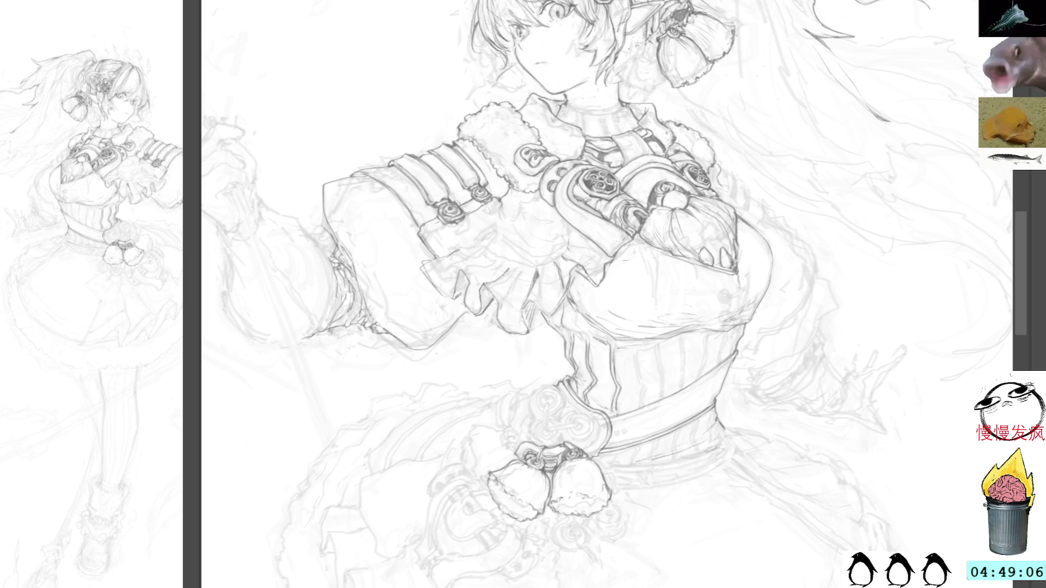
pyautogui.moveTo(560, 191); pyautogui.dragTo(602, 208)
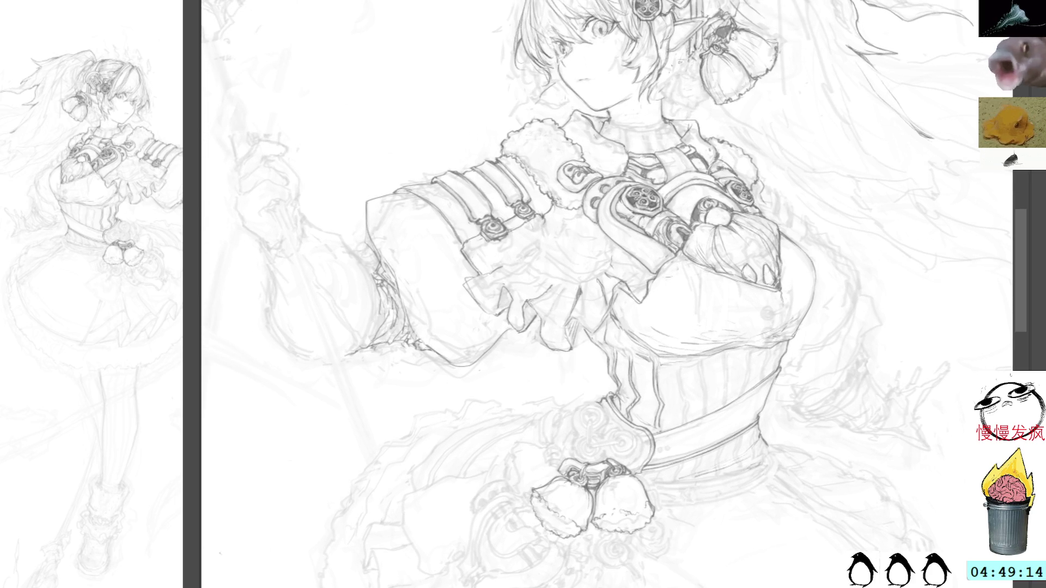
pyautogui.click(510, 274)
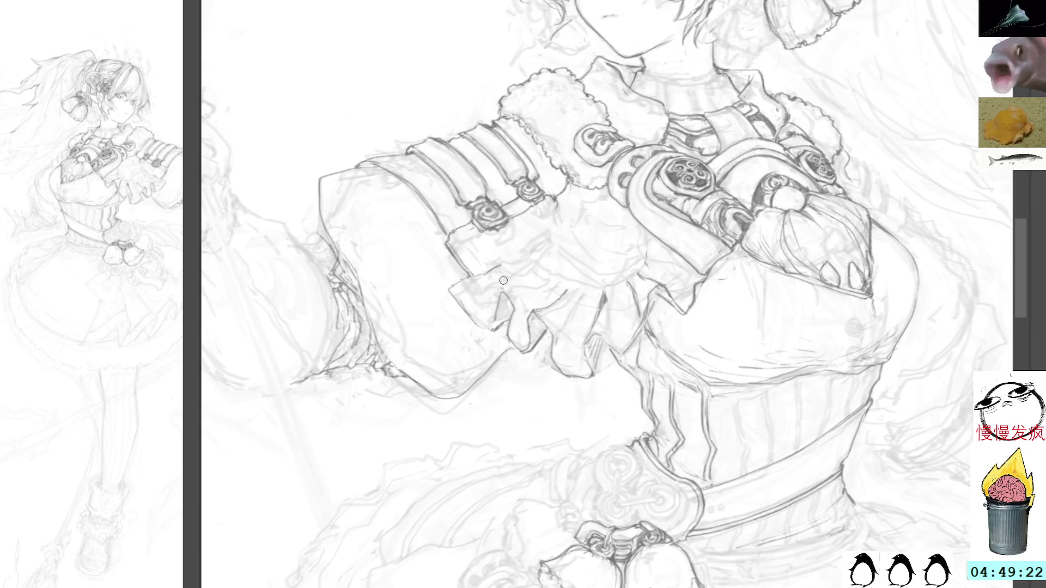
pyautogui.moveTo(643, 120); pyautogui.dragTo(475, 45)
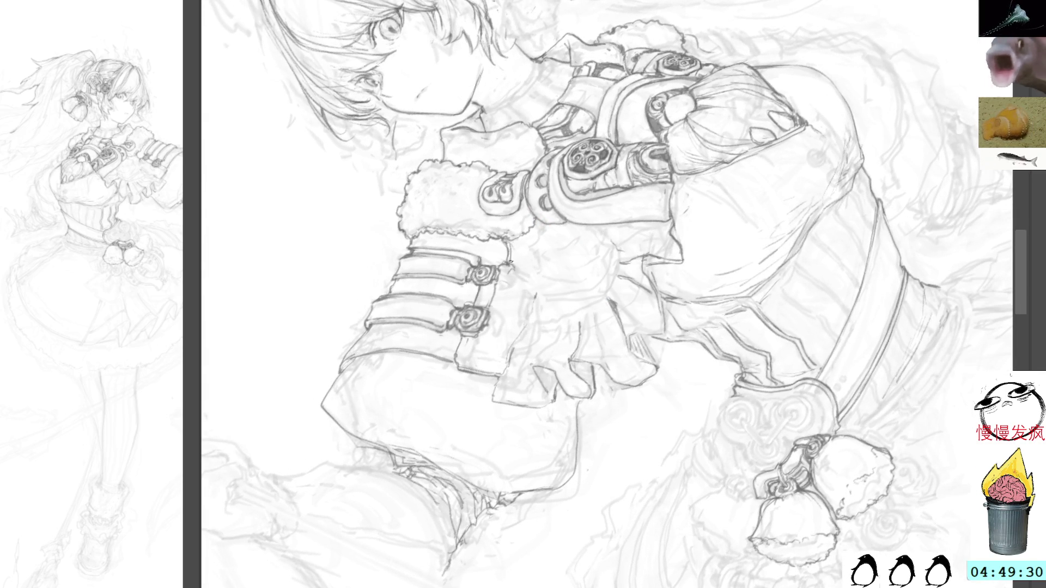
# Ink and darken the sleeve edge and the fur cuff, rotating the view counter-clockwise in steps
pyautogui.moveTo(502, 275); pyautogui.dragTo(472, 364)
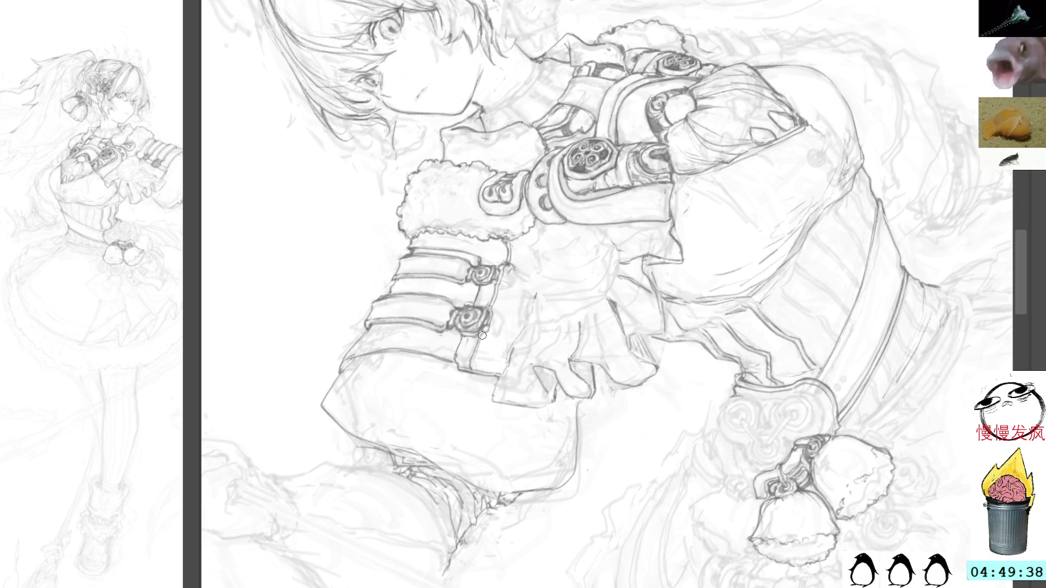
pyautogui.moveTo(476, 352)
pyautogui.mouseDown()
pyautogui.moveTo(473, 369)
pyautogui.moveTo(475, 359)
pyautogui.mouseUp()
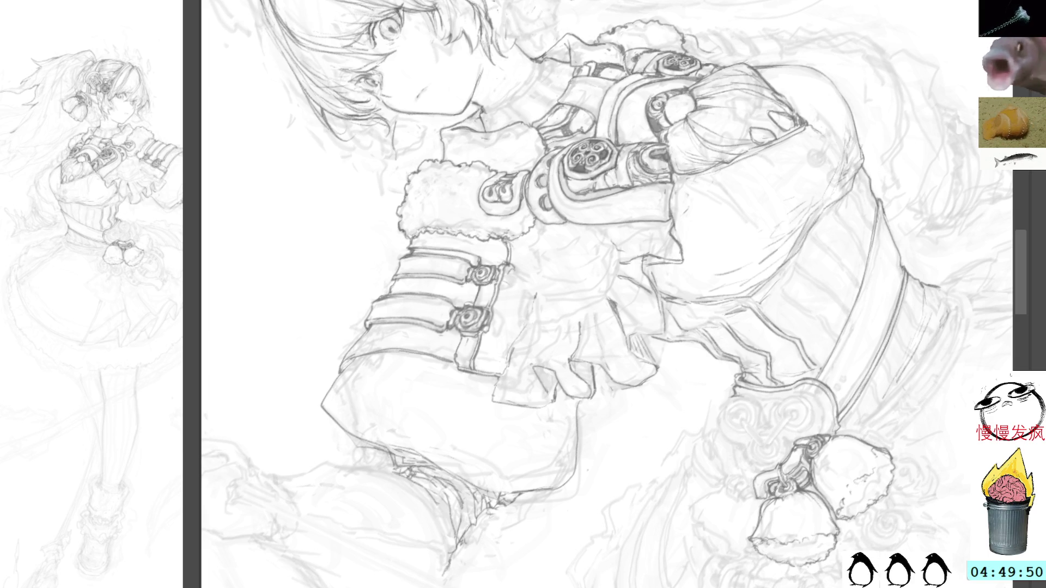
pyautogui.moveTo(528, 239); pyautogui.dragTo(526, 309)
pyautogui.moveTo(526, 305)
pyautogui.mouseDown()
pyautogui.moveTo(522, 329)
pyautogui.moveTo(537, 338)
pyautogui.moveTo(522, 399)
pyautogui.mouseUp()
pyautogui.press('Delete')
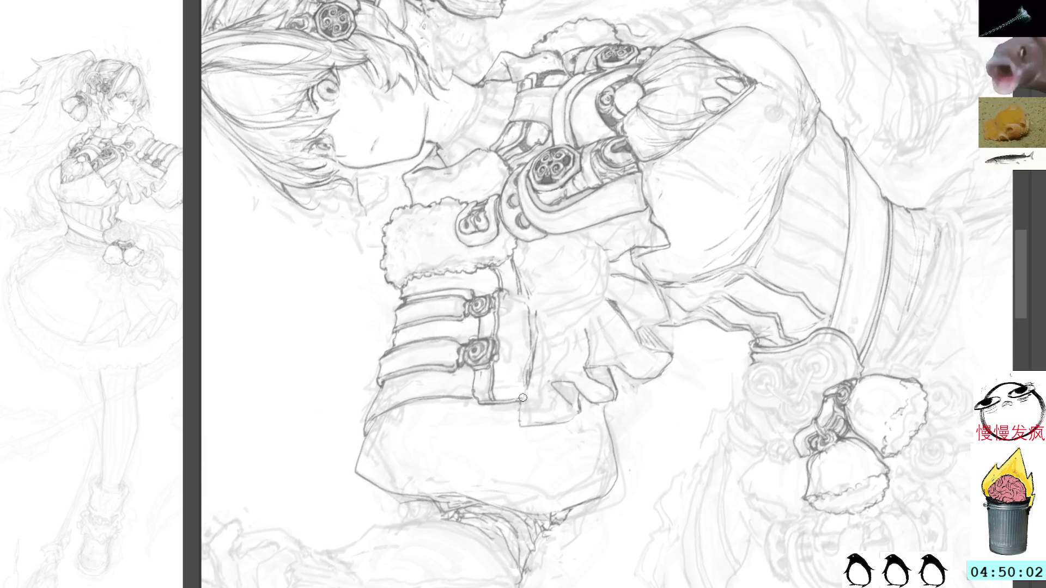
pyautogui.press('Delete')
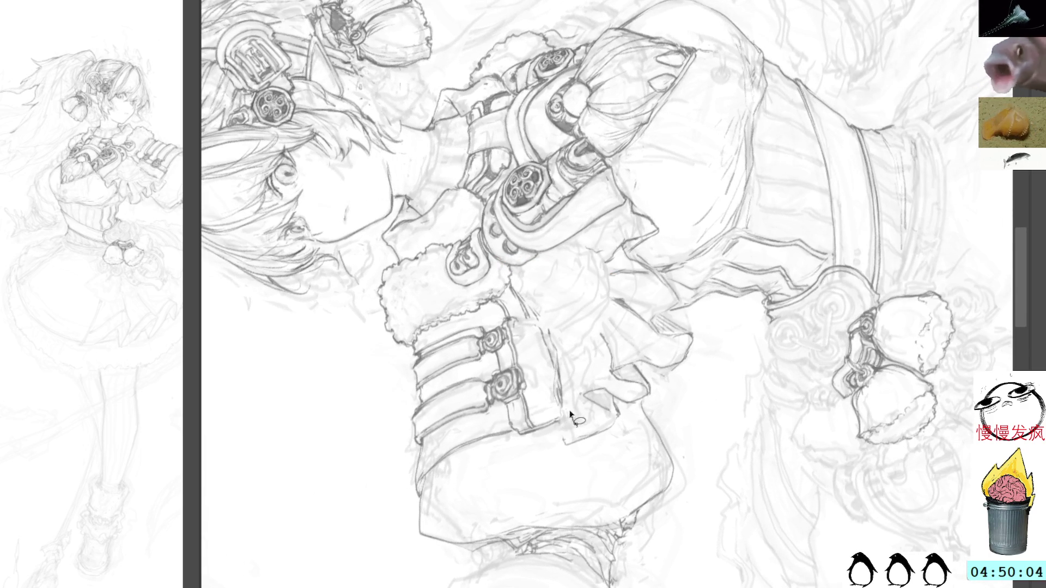
# Ink a small drop-shaped tab under the twin bells and frame the bells below the belt
pyautogui.moveTo(563, 388); pyautogui.dragTo(571, 439)
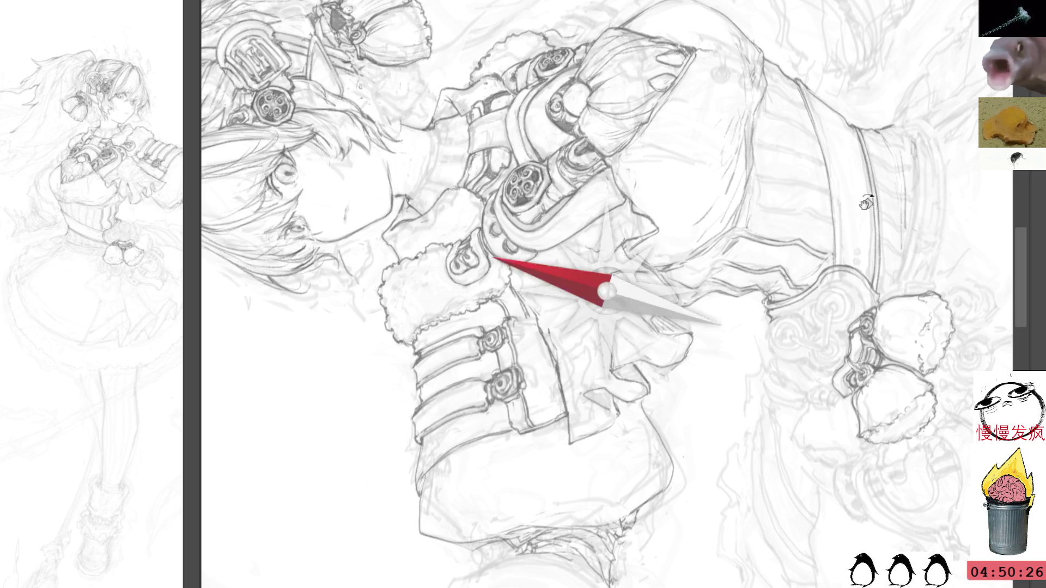
pyautogui.moveTo(872, 220)
pyautogui.mouseDown()
pyautogui.moveTo(828, 197)
pyautogui.moveTo(659, 45)
pyautogui.mouseUp()
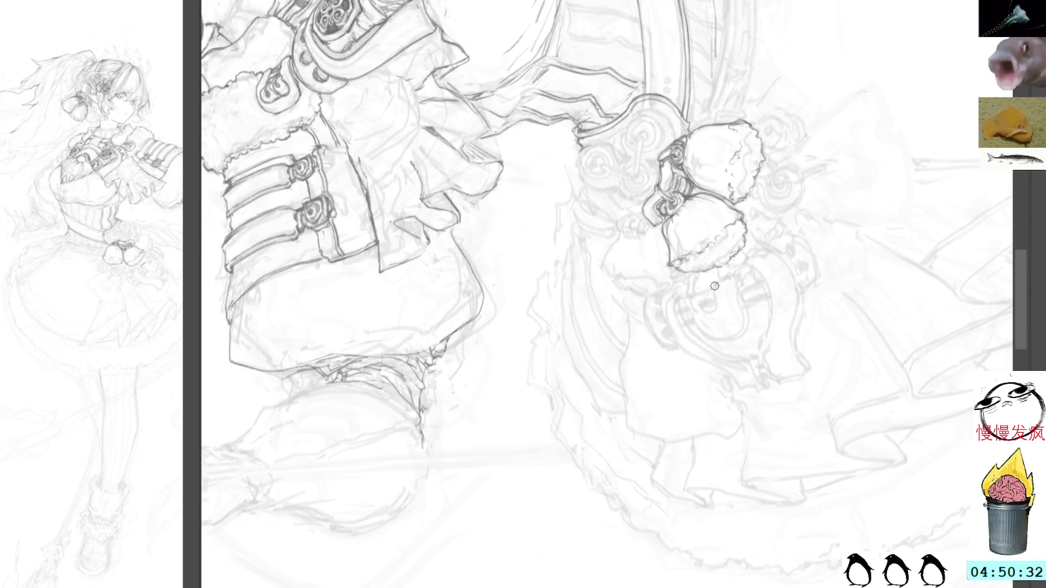
pyautogui.moveTo(713, 285)
pyautogui.mouseDown()
pyautogui.moveTo(734, 274)
pyautogui.moveTo(696, 295)
pyautogui.mouseUp()
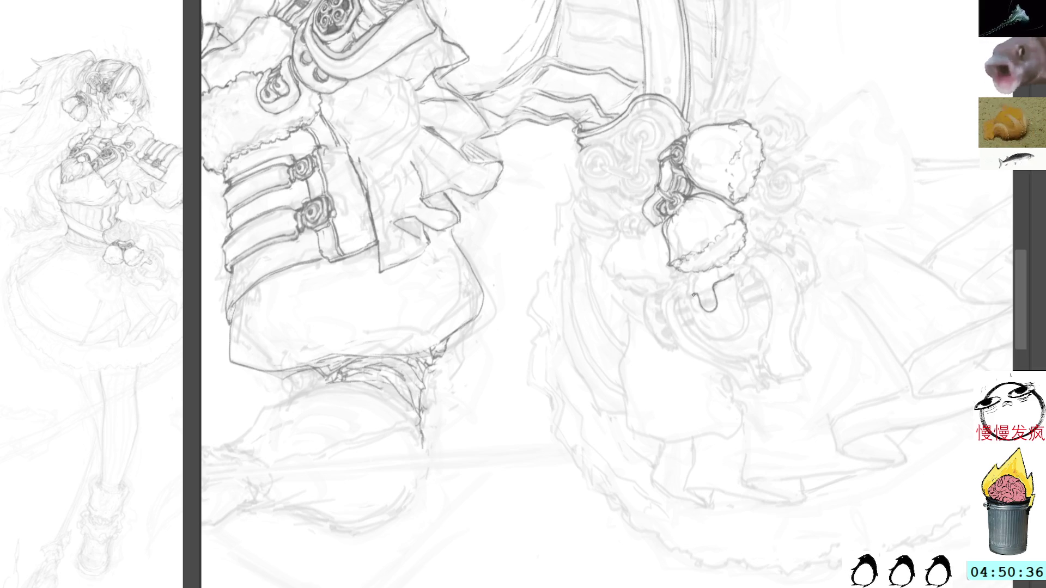
pyautogui.moveTo(659, 118); pyautogui.dragTo(686, 276)
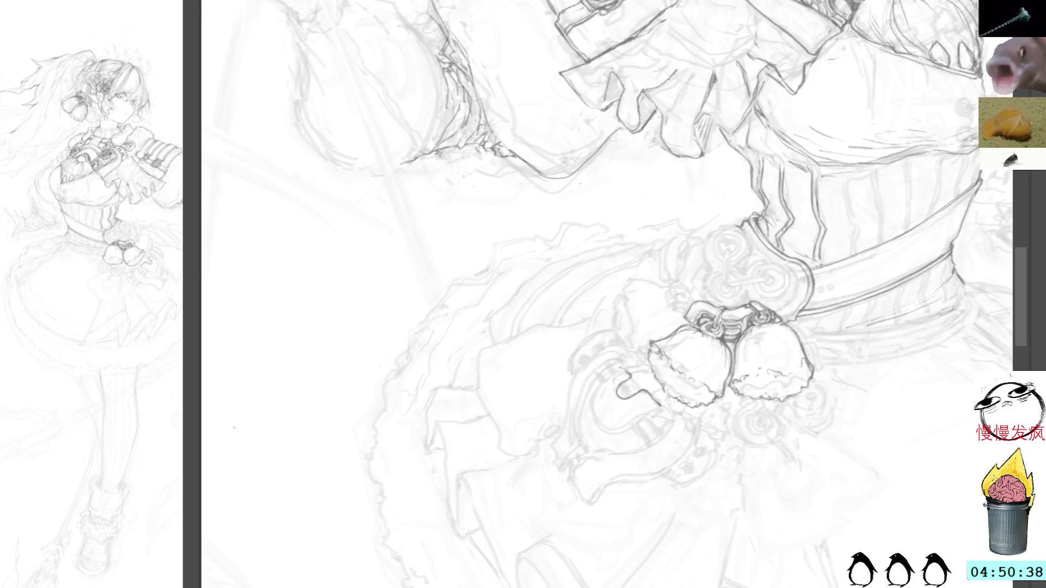
# Ink the hook clasp, darkening and shading the stub and arched end
pyautogui.moveTo(621, 274); pyautogui.dragTo(598, 207)
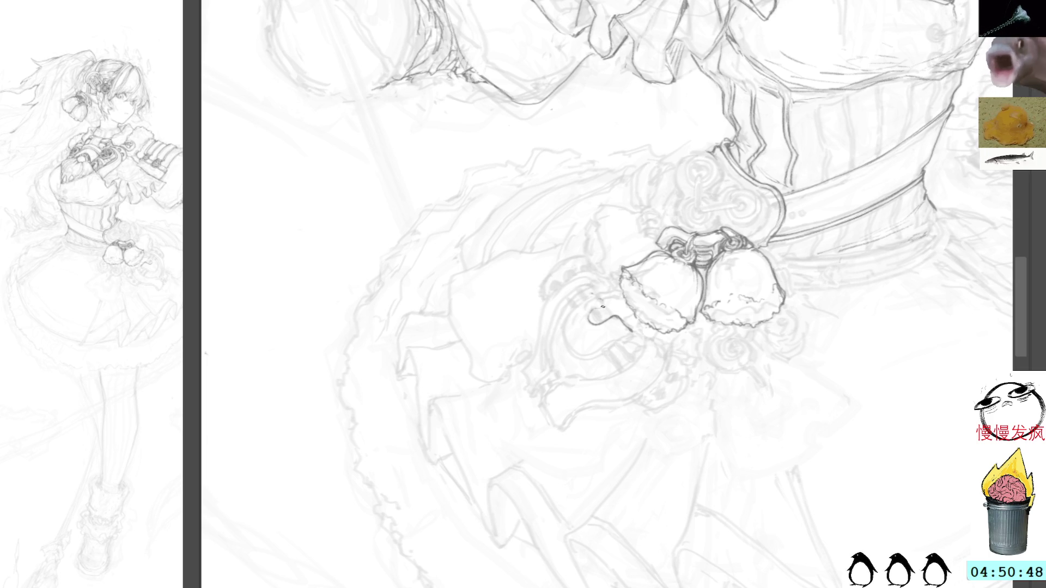
pyautogui.moveTo(606, 313)
pyautogui.mouseDown()
pyautogui.moveTo(587, 295)
pyautogui.moveTo(565, 348)
pyautogui.moveTo(595, 364)
pyautogui.moveTo(631, 331)
pyautogui.moveTo(613, 357)
pyautogui.mouseUp()
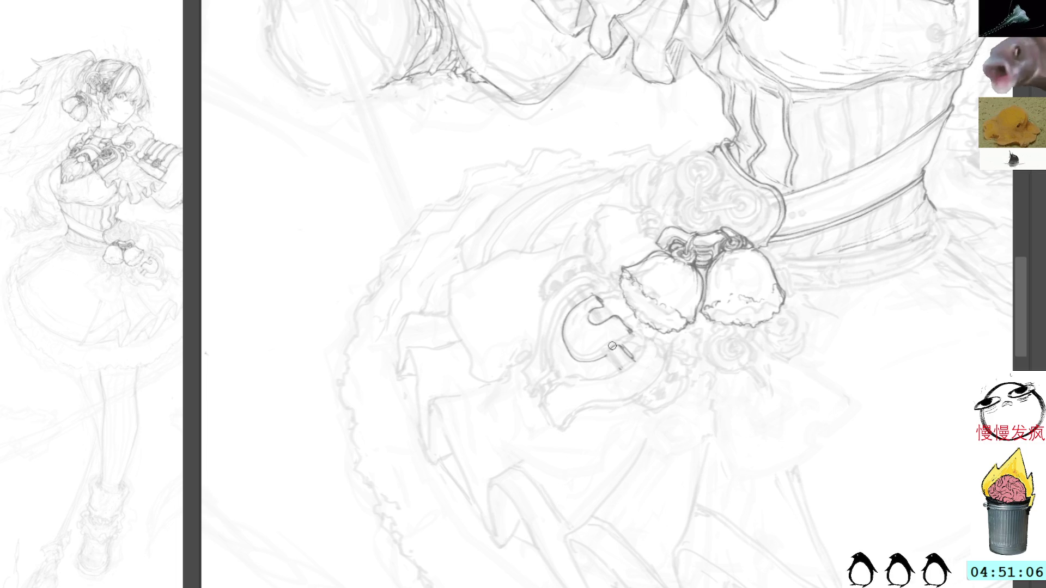
pyautogui.moveTo(612, 359); pyautogui.dragTo(620, 367)
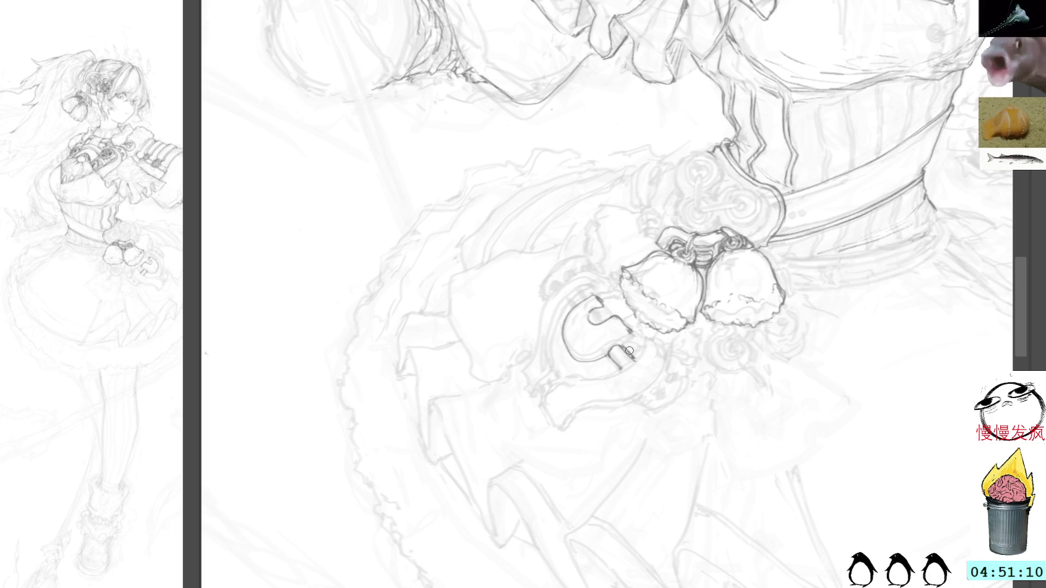
pyautogui.moveTo(627, 349)
pyautogui.mouseDown()
pyautogui.moveTo(635, 359)
pyautogui.moveTo(620, 339)
pyautogui.moveTo(632, 339)
pyautogui.mouseUp()
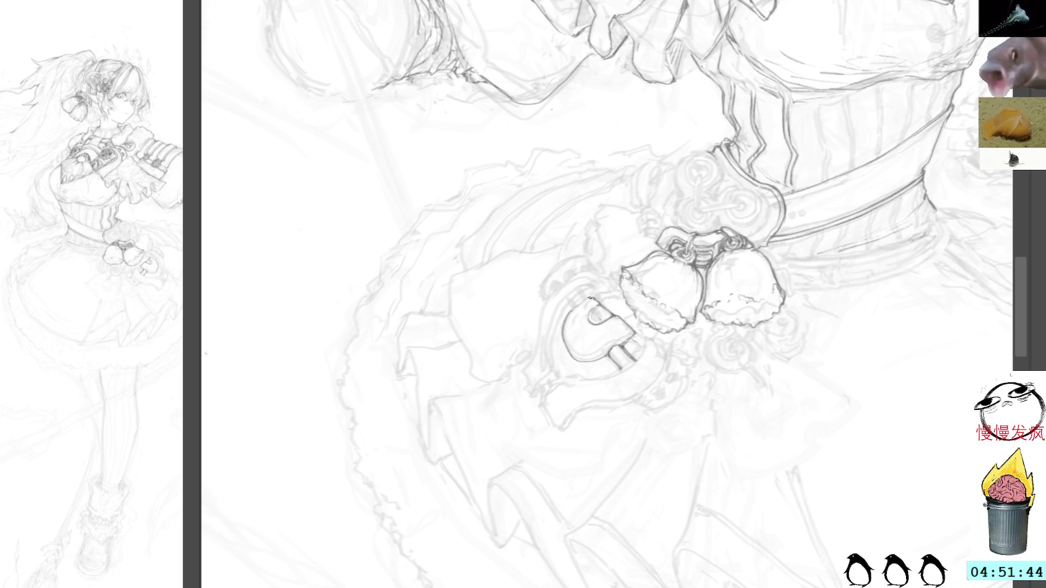
# Sketch a long diagonal line down the skirt below the bells
pyautogui.moveTo(869, 199)
pyautogui.mouseDown()
pyautogui.moveTo(700, 177)
pyautogui.moveTo(692, 152)
pyautogui.mouseUp()
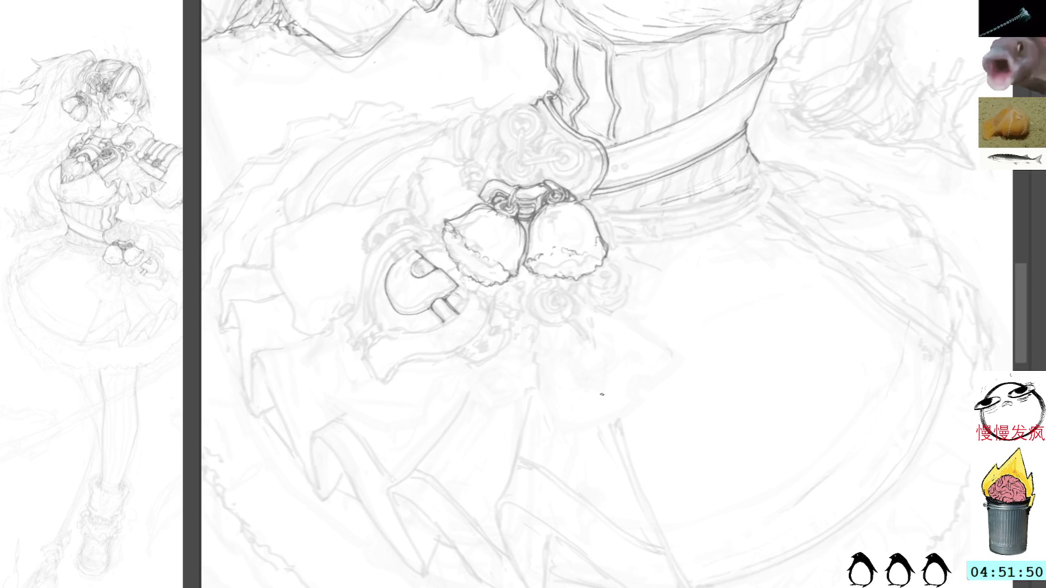
pyautogui.moveTo(572, 322); pyautogui.dragTo(662, 531)
pyautogui.moveTo(613, 210)
pyautogui.mouseDown()
pyautogui.moveTo(652, 403)
pyautogui.moveTo(665, 254)
pyautogui.moveTo(626, 281)
pyautogui.moveTo(613, 374)
pyautogui.moveTo(622, 455)
pyautogui.moveTo(650, 456)
pyautogui.moveTo(716, 313)
pyautogui.mouseUp()
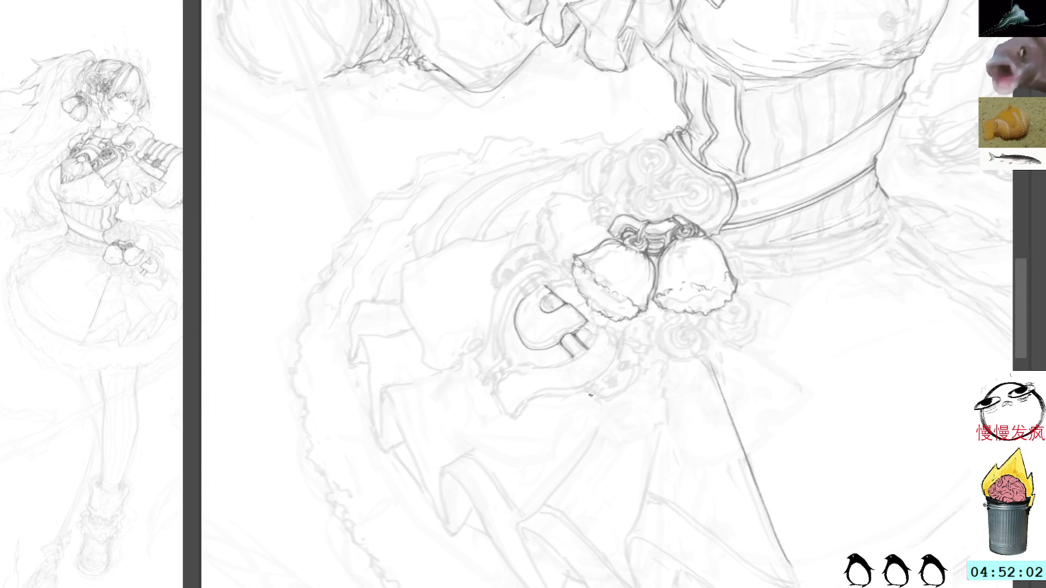
# Ink the strap cuff's curve with darker passes and a short line below the bells
pyautogui.moveTo(592, 391)
pyautogui.mouseDown()
pyautogui.moveTo(600, 403)
pyautogui.moveTo(625, 393)
pyautogui.moveTo(641, 363)
pyautogui.mouseUp()
pyautogui.moveTo(588, 387)
pyautogui.mouseDown()
pyautogui.moveTo(597, 401)
pyautogui.moveTo(625, 391)
pyautogui.moveTo(642, 364)
pyautogui.mouseUp()
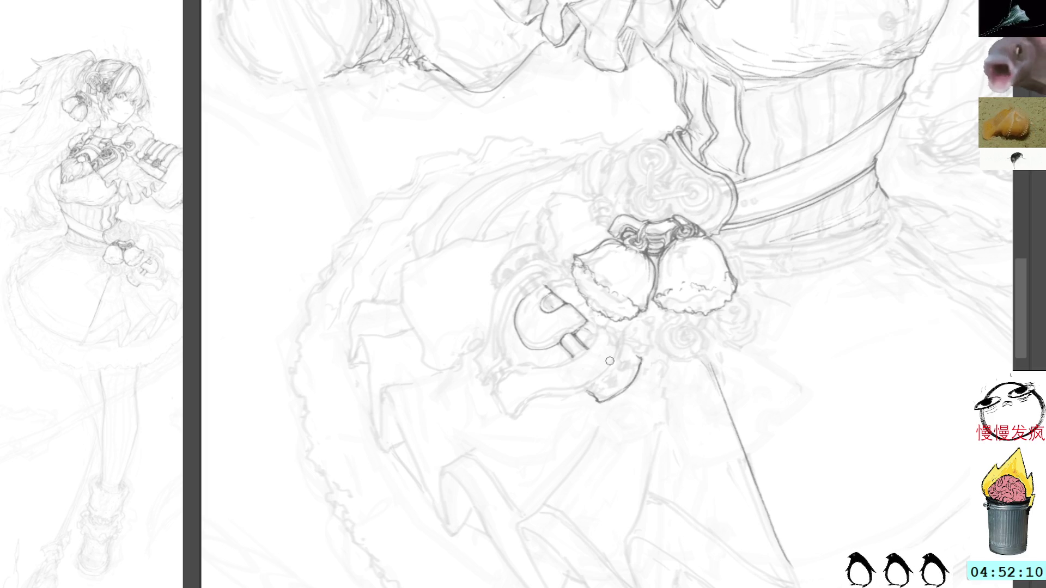
pyautogui.moveTo(592, 388)
pyautogui.mouseDown()
pyautogui.moveTo(621, 353)
pyautogui.moveTo(640, 352)
pyautogui.mouseUp()
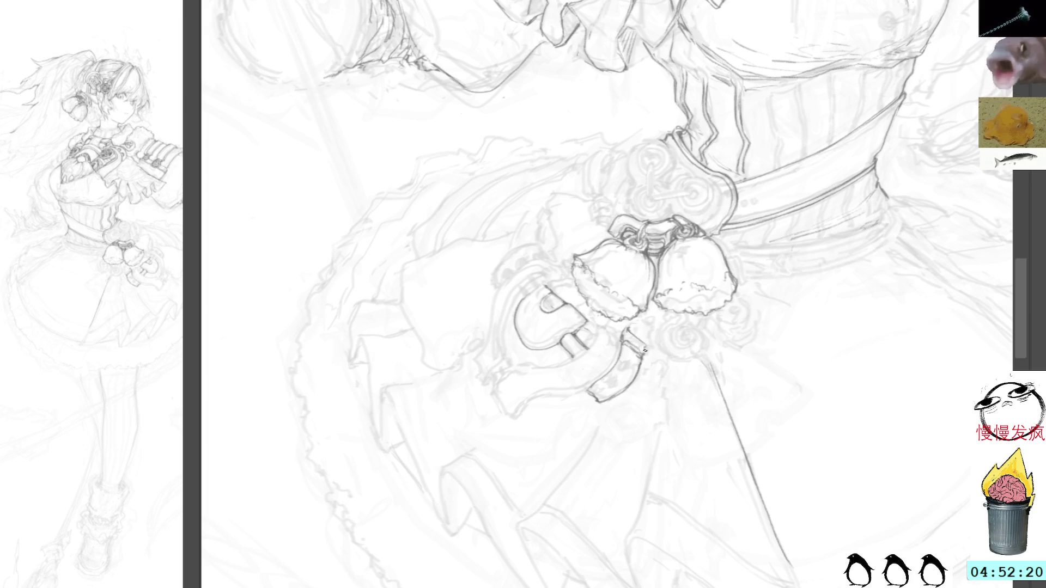
pyautogui.moveTo(628, 327); pyautogui.dragTo(646, 341)
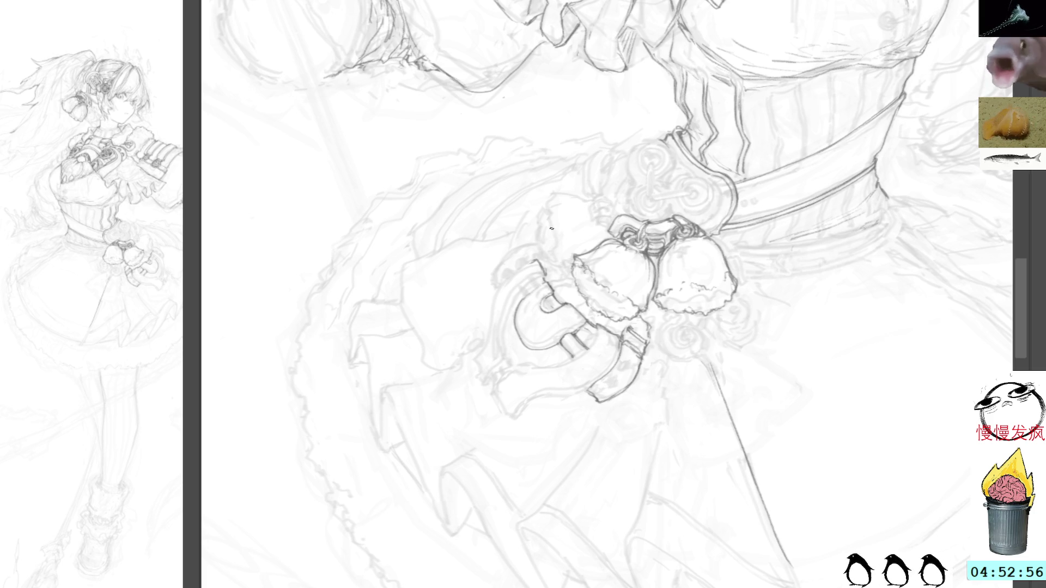
pyautogui.moveTo(737, 180)
pyautogui.mouseDown()
pyautogui.moveTo(628, 278)
pyautogui.moveTo(694, 295)
pyautogui.mouseUp()
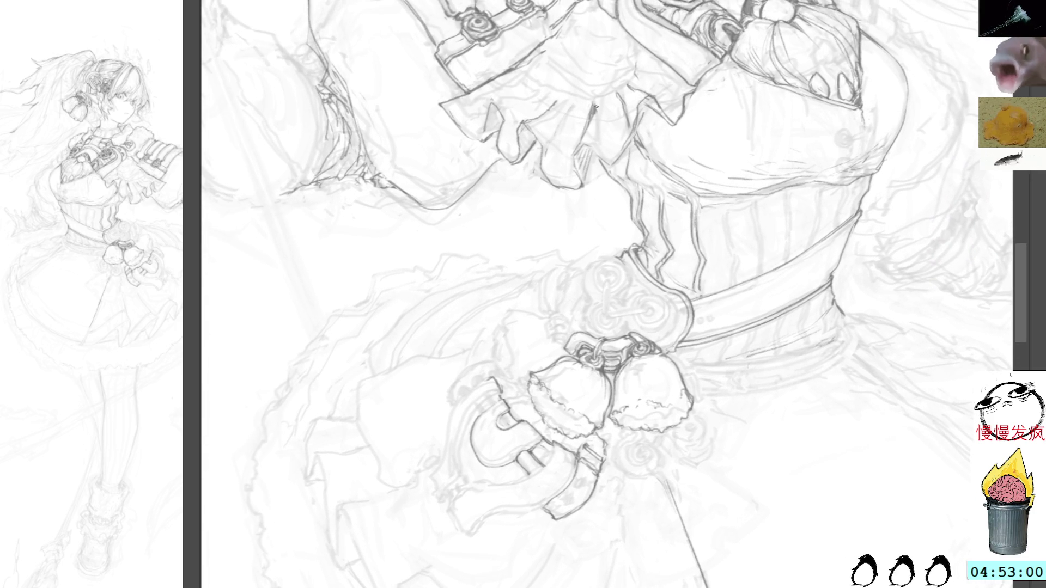
# Draw two short vertical lines under the bell strap
pyautogui.scroll(-3, 653, 240)
pyautogui.scroll(-2, 610, 289)
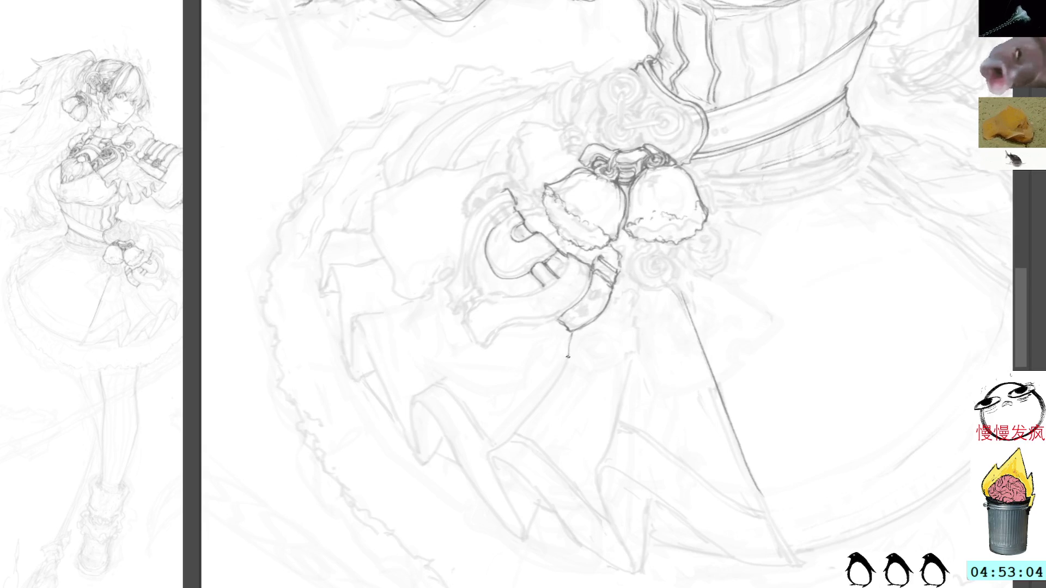
pyautogui.moveTo(570, 335); pyautogui.dragTo(579, 340)
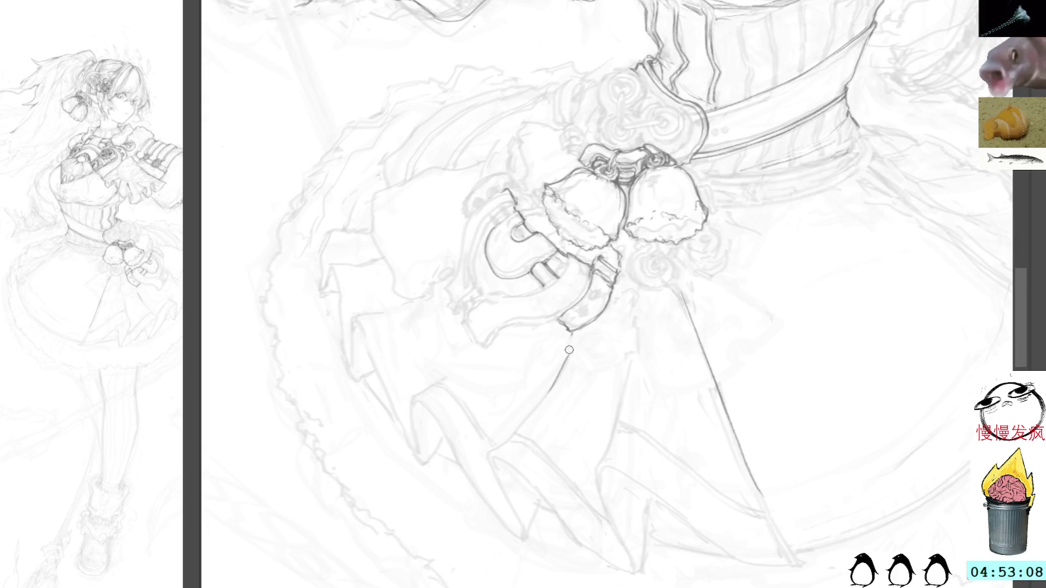
pyautogui.hotkey('ctrl', 'd')
pyautogui.moveTo(580, 329); pyautogui.dragTo(539, 409)
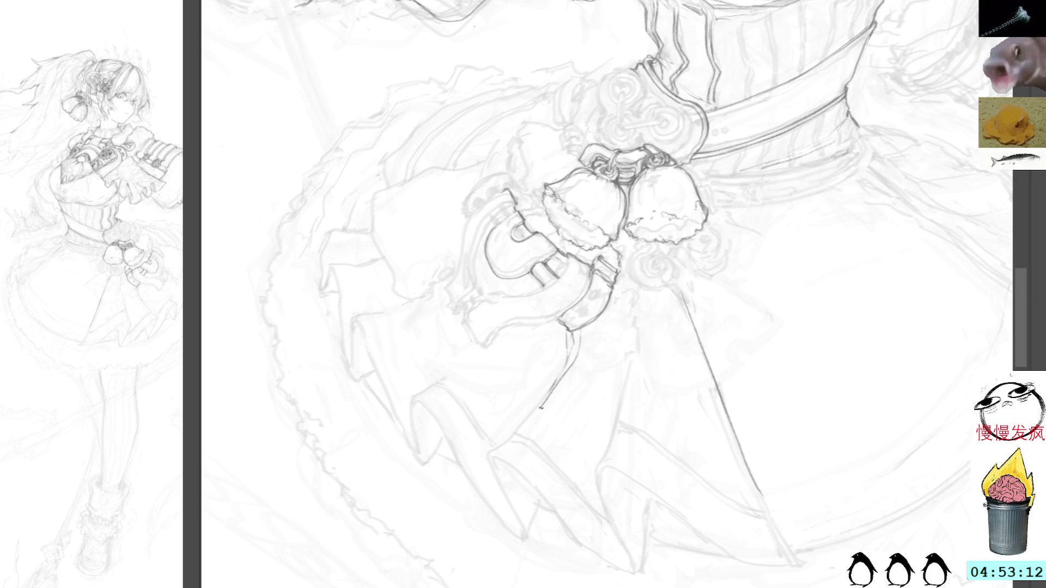
# Draw a lace scallop along the skirt hem, redoing it once
pyautogui.scroll(-1, 586, 374)
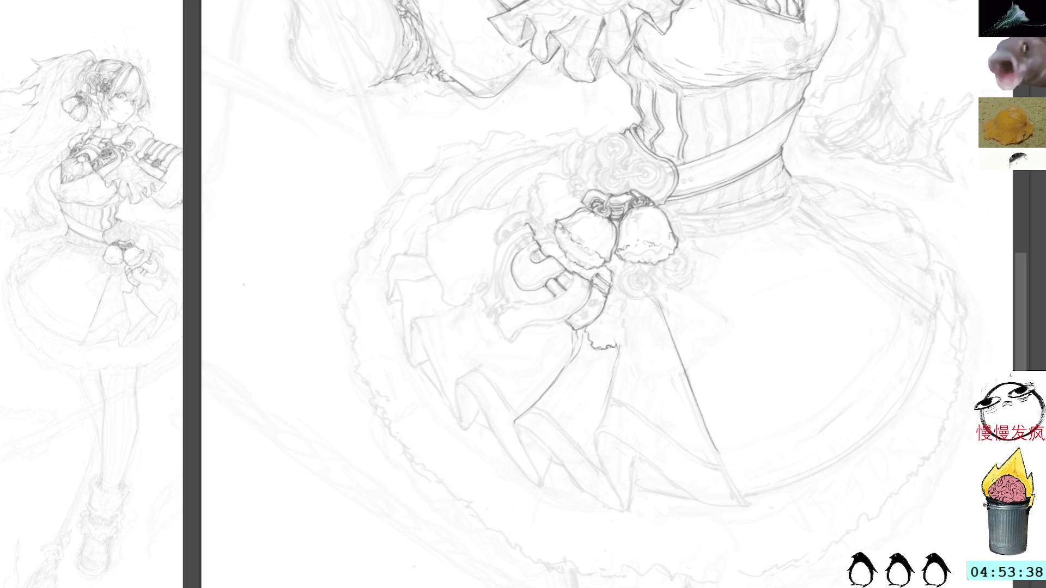
pyautogui.moveTo(627, 341); pyautogui.dragTo(646, 333)
pyautogui.hotkey('ctrl', 'z')
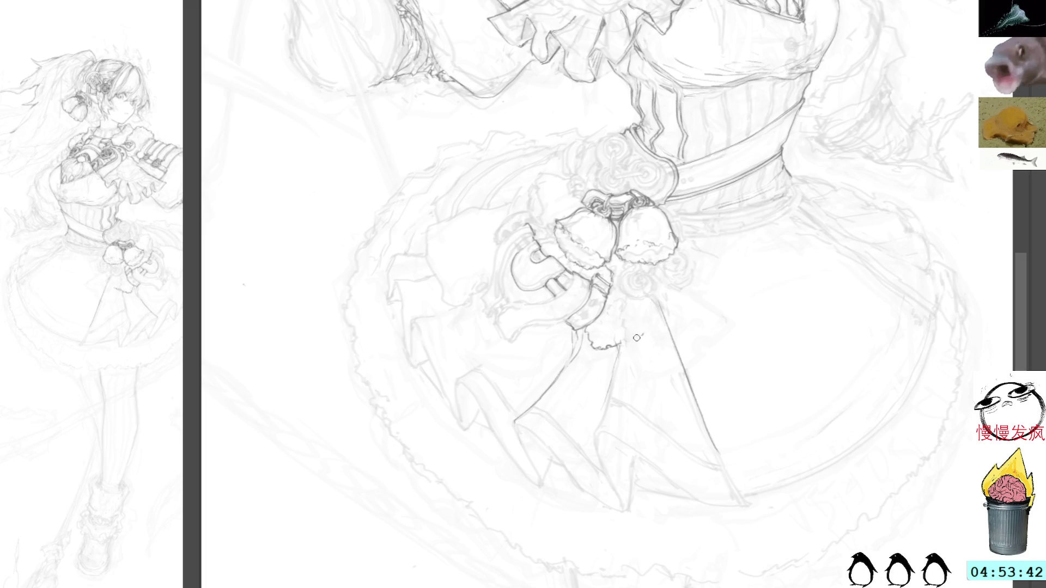
pyautogui.moveTo(642, 333); pyautogui.dragTo(648, 306)
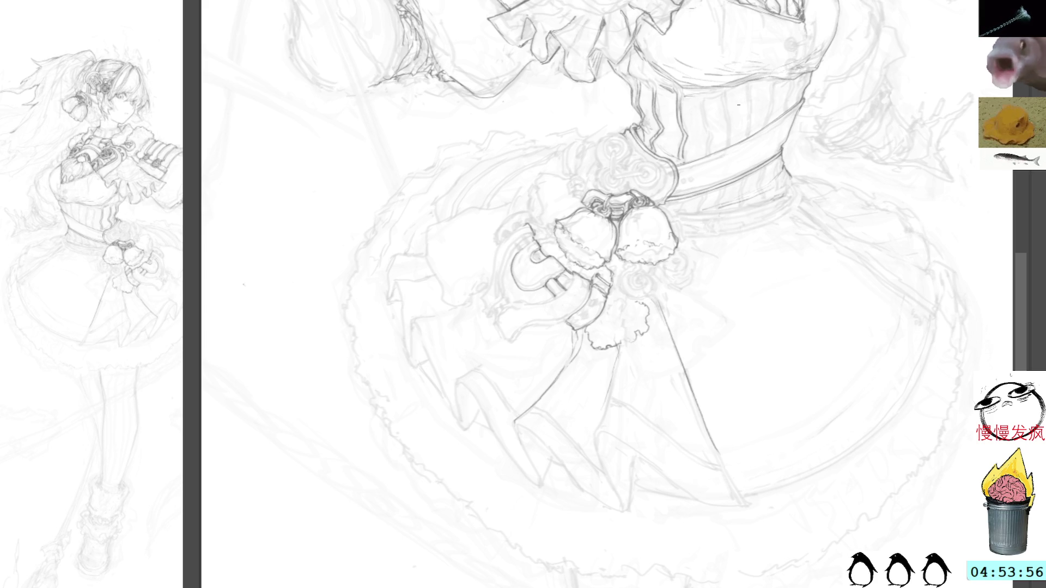
pyautogui.scroll(3, 742, 139)
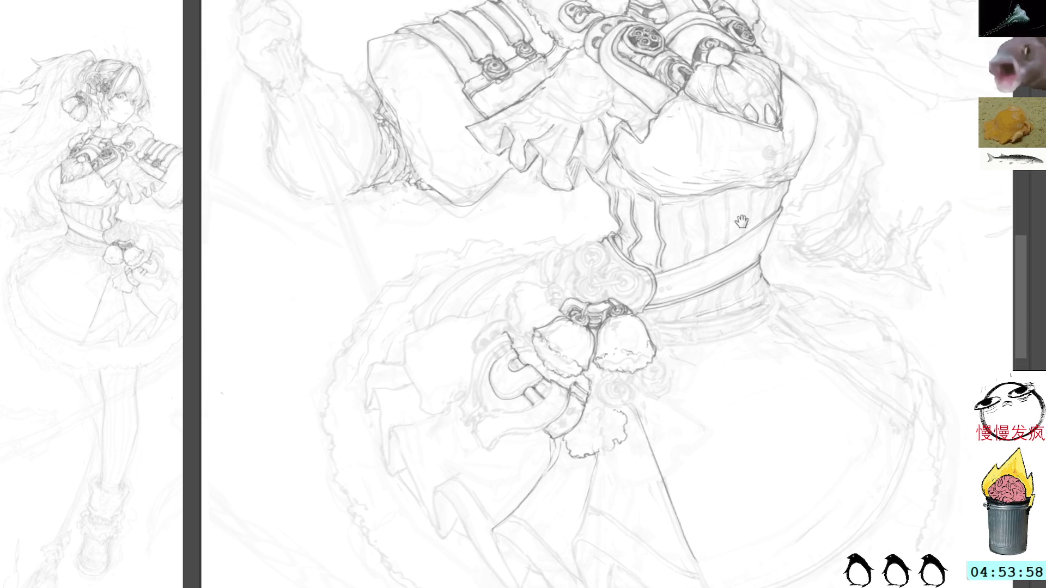
# Pan up over the chest and tilt the canvas view diagonally
pyautogui.scroll(2, 742, 139)
pyautogui.scroll(2, 742, 138)
pyautogui.moveTo(742, 138); pyautogui.dragTo(740, 149)
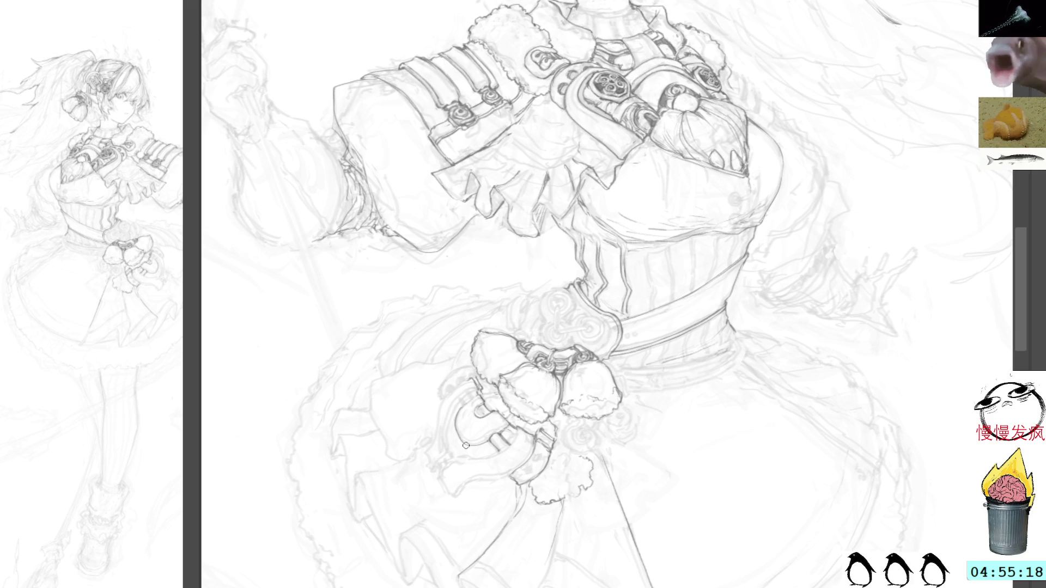
pyautogui.moveTo(642, 251); pyautogui.dragTo(598, 416)
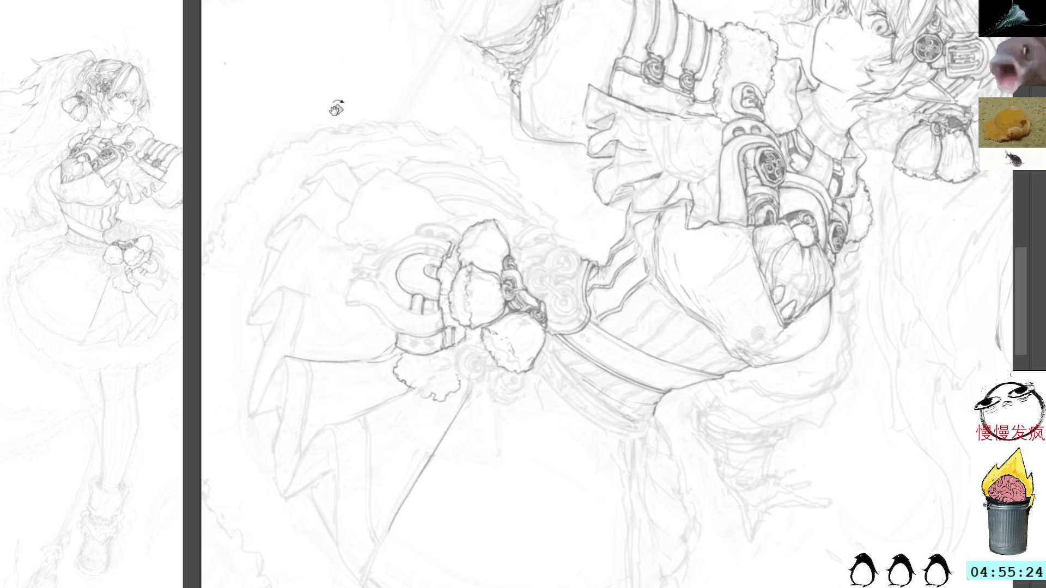
# Rotate the view back near upright over the chest and arms
pyautogui.moveTo(591, 199)
pyautogui.mouseDown()
pyautogui.moveTo(505, 148)
pyautogui.moveTo(455, 216)
pyautogui.mouseUp()
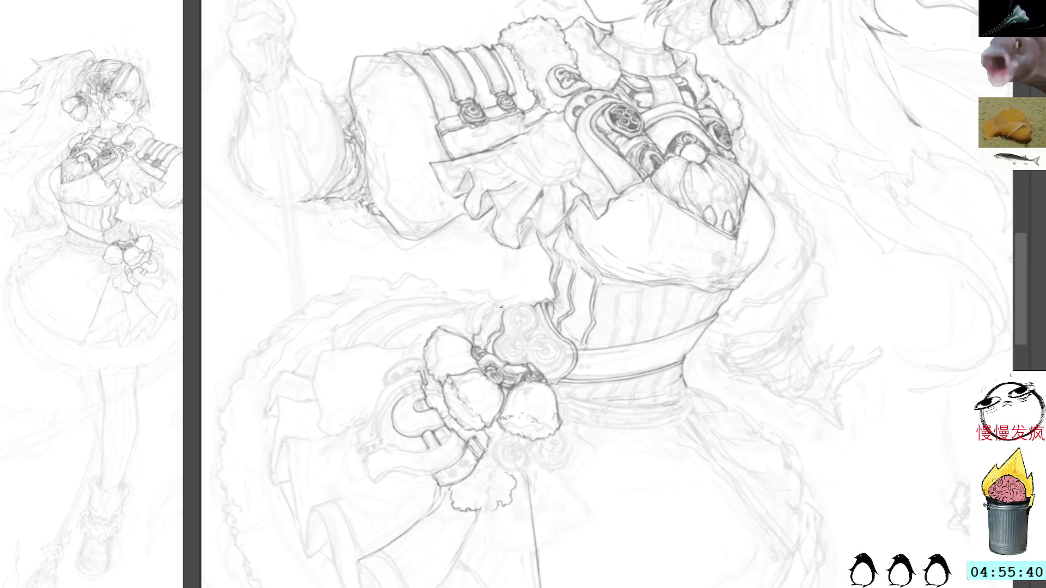
pyautogui.moveTo(538, 242); pyautogui.dragTo(538, 187)
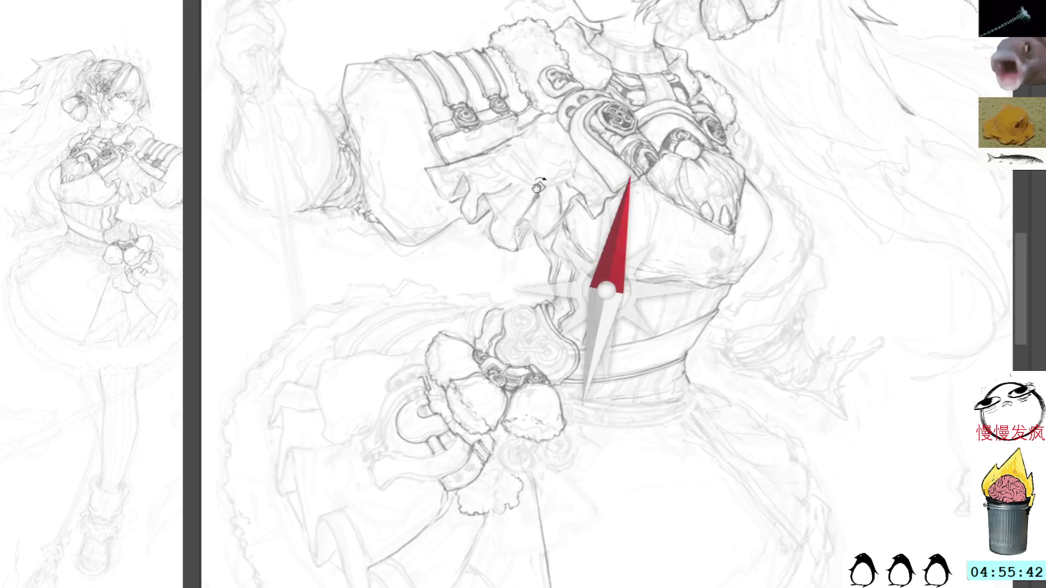
# Refine the line under the flower tassel with small pencil strokes beside the belt ornament
pyautogui.press('Escape')
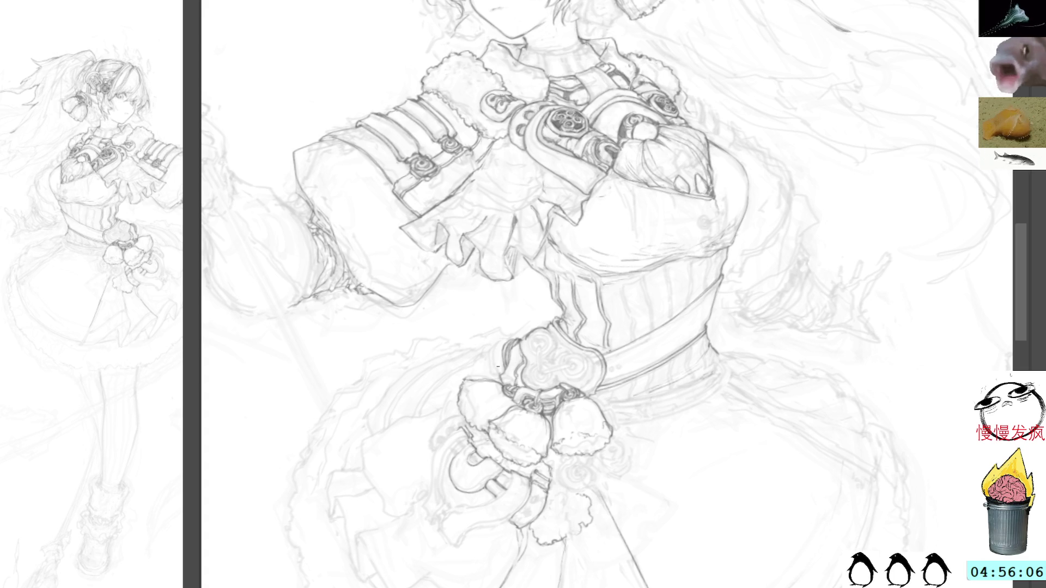
pyautogui.moveTo(493, 352); pyautogui.dragTo(486, 381)
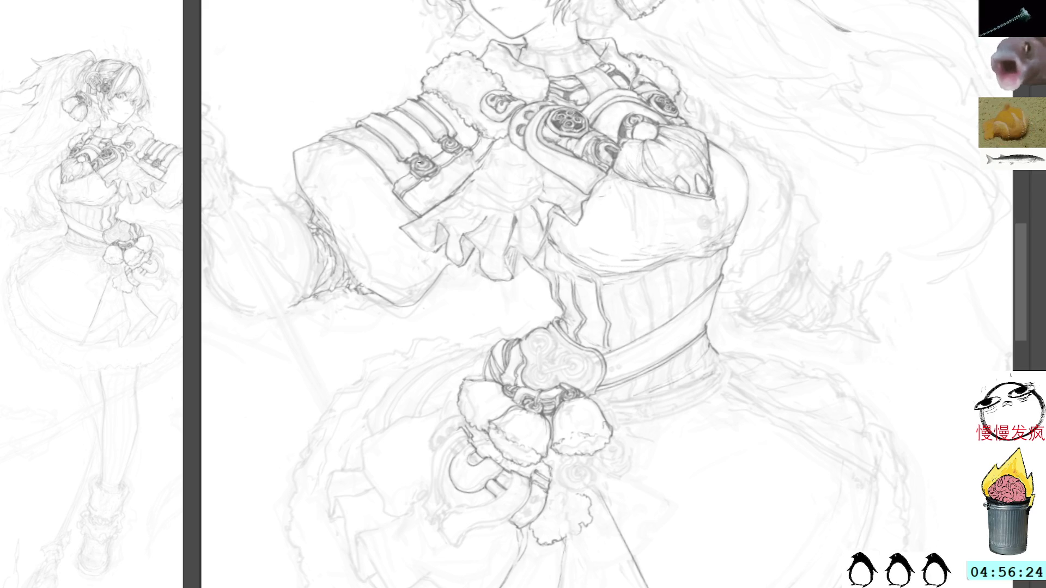
pyautogui.moveTo(592, 473); pyautogui.dragTo(460, 369)
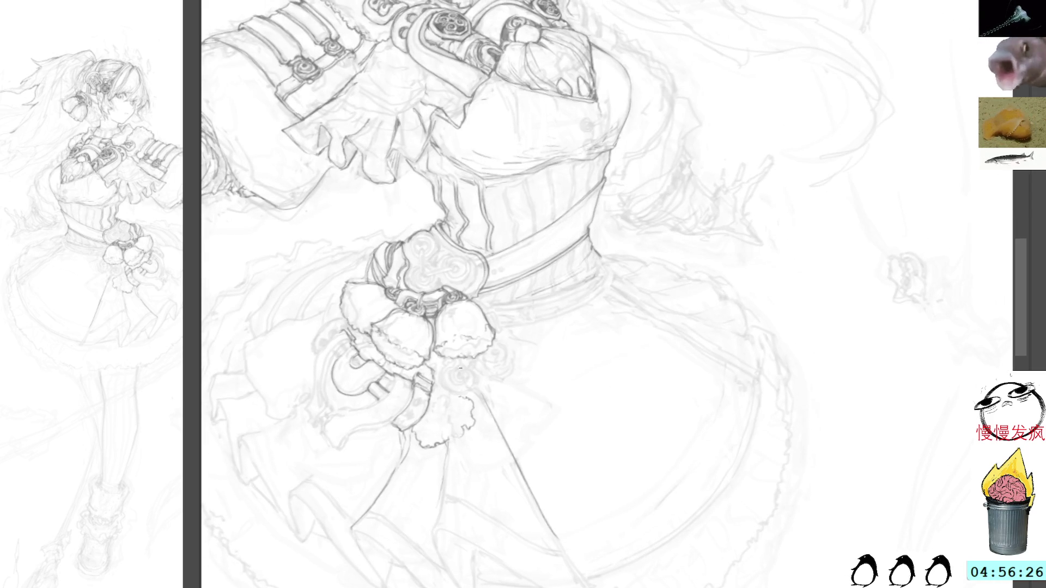
pyautogui.moveTo(462, 376)
pyautogui.mouseDown()
pyautogui.moveTo(498, 345)
pyautogui.moveTo(482, 374)
pyautogui.moveTo(502, 385)
pyautogui.mouseUp()
pyautogui.hotkey('ctrl', 'z')
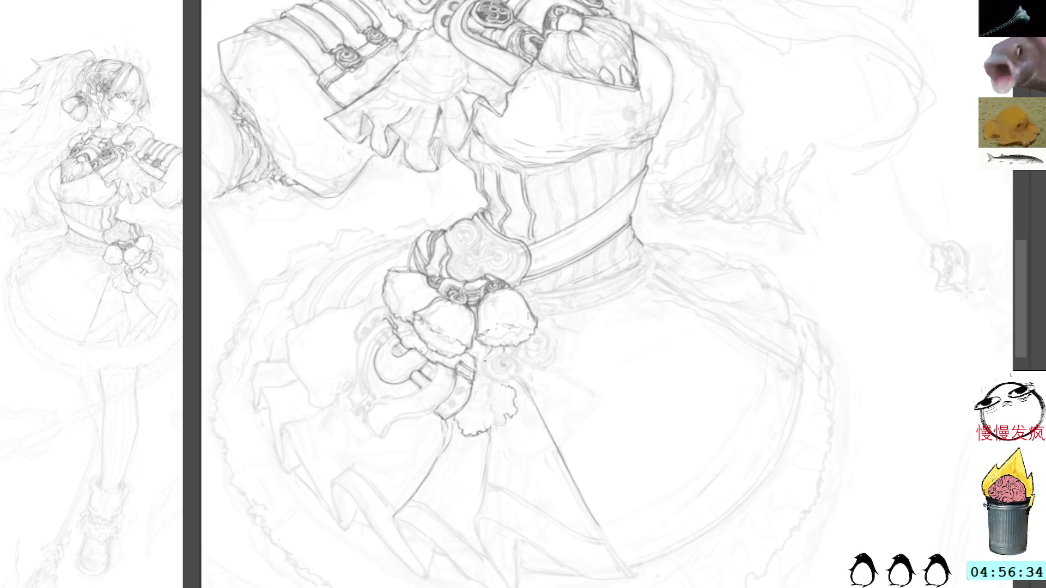
pyautogui.moveTo(484, 357); pyautogui.dragTo(487, 373)
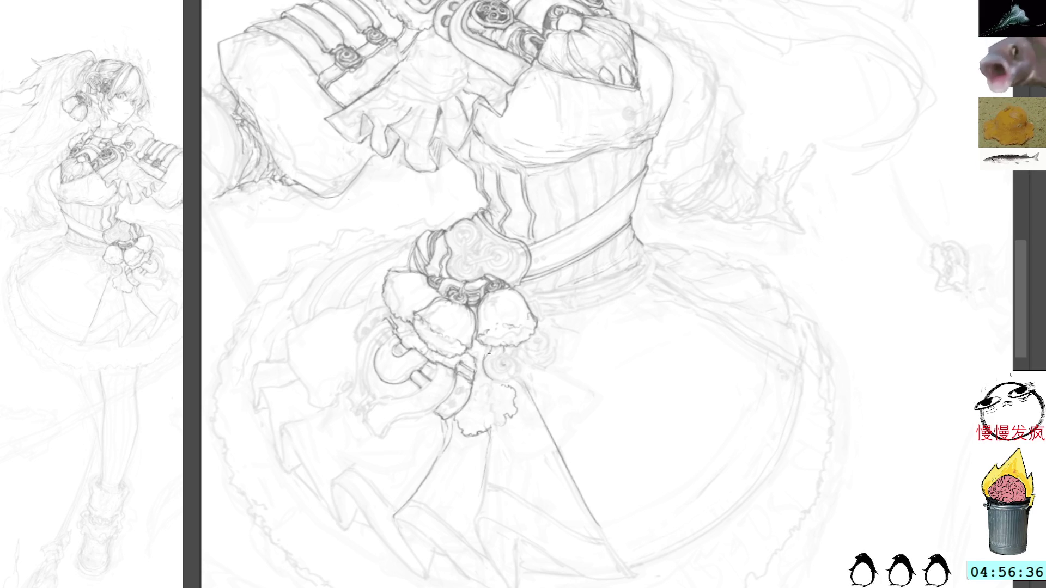
pyautogui.moveTo(482, 342); pyautogui.dragTo(475, 356)
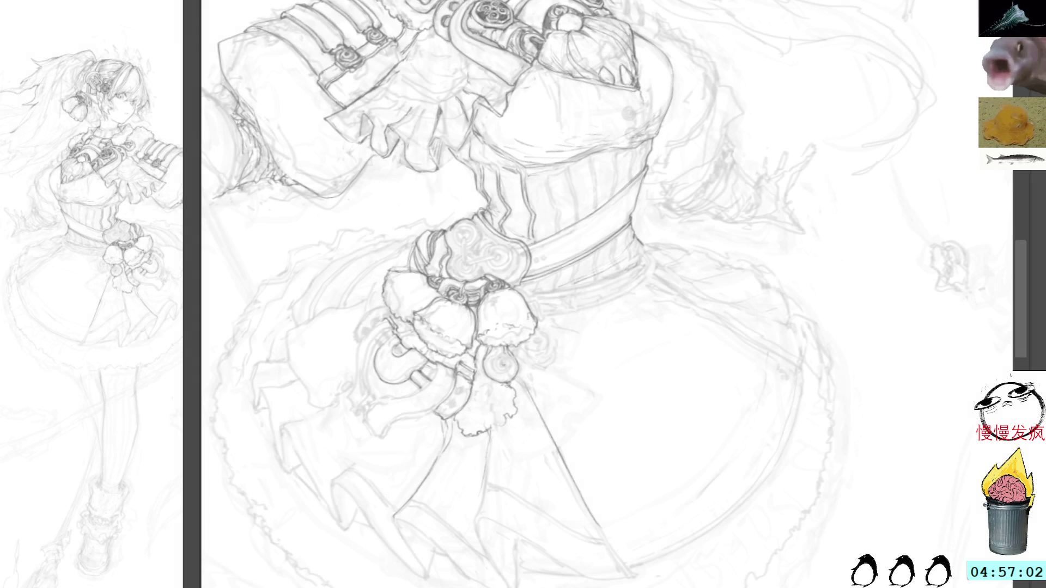
pyautogui.moveTo(716, 112)
pyautogui.mouseDown()
pyautogui.moveTo(778, 192)
pyautogui.moveTo(790, 182)
pyautogui.mouseUp()
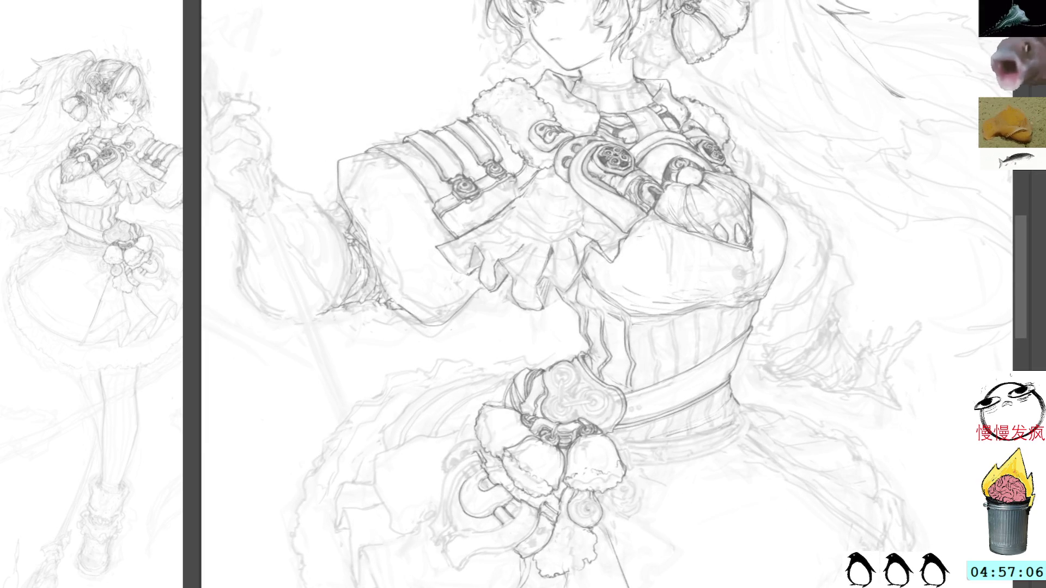
# Tilt the canvas slightly to angle the girl's head and raised arm
pyautogui.moveTo(674, 115)
pyautogui.mouseDown()
pyautogui.moveTo(678, 94)
pyautogui.moveTo(572, 85)
pyautogui.mouseUp()
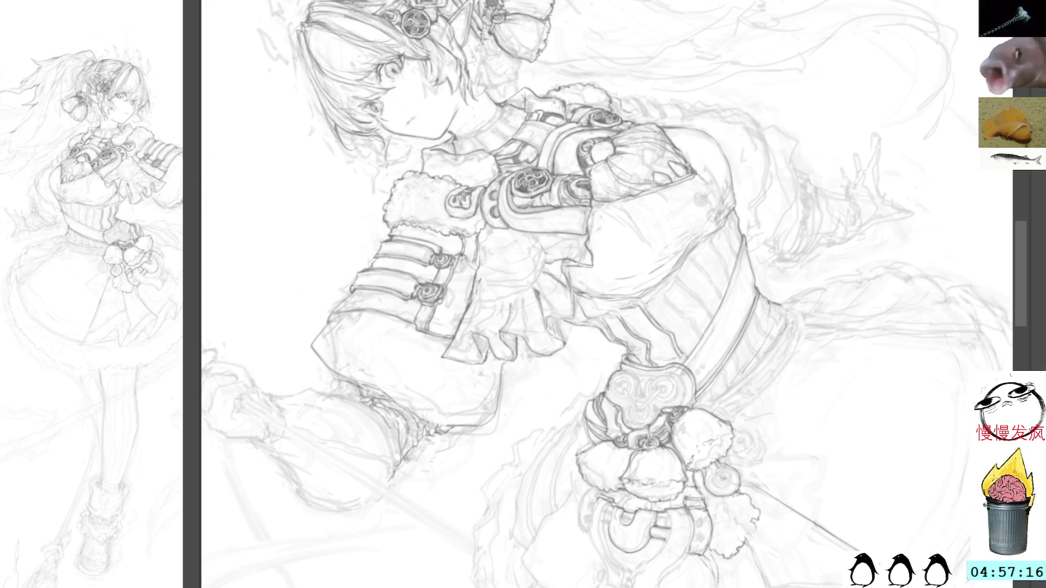
# Add a short stroke to the long hair beside the girl's face
pyautogui.press('Home')
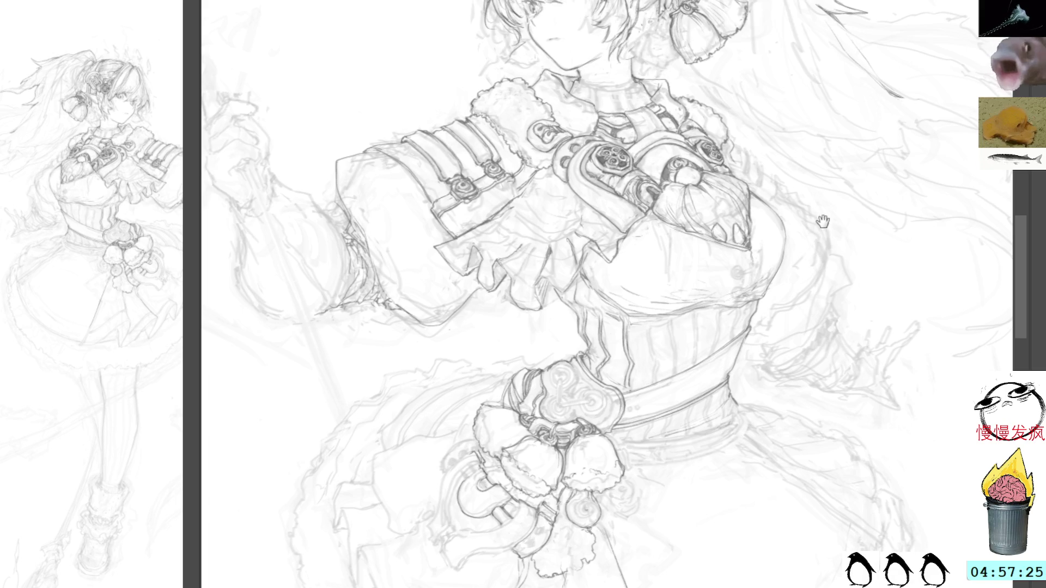
pyautogui.moveTo(872, 229); pyautogui.dragTo(787, 153)
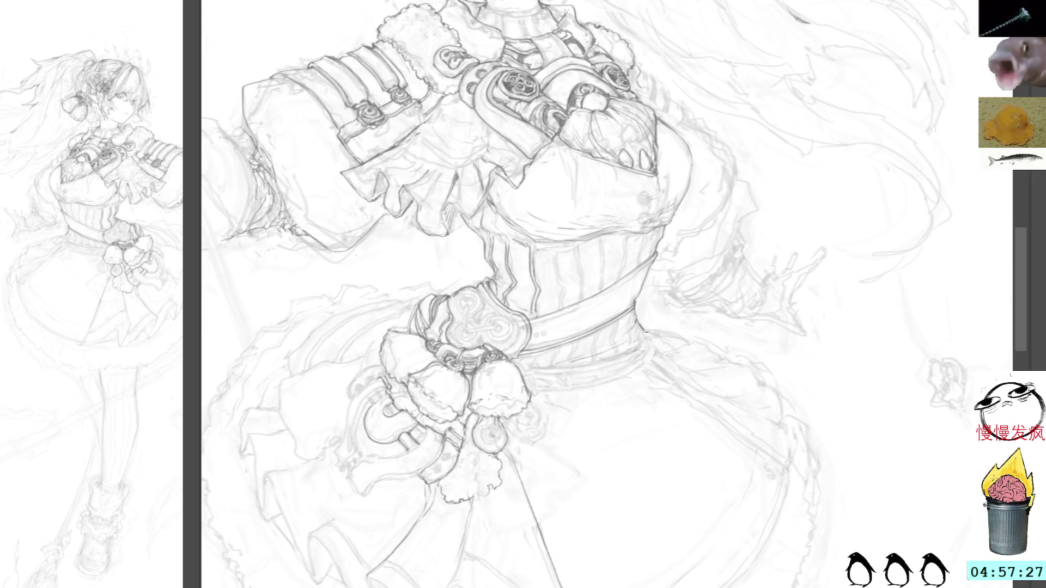
pyautogui.moveTo(757, 97); pyautogui.dragTo(725, 154)
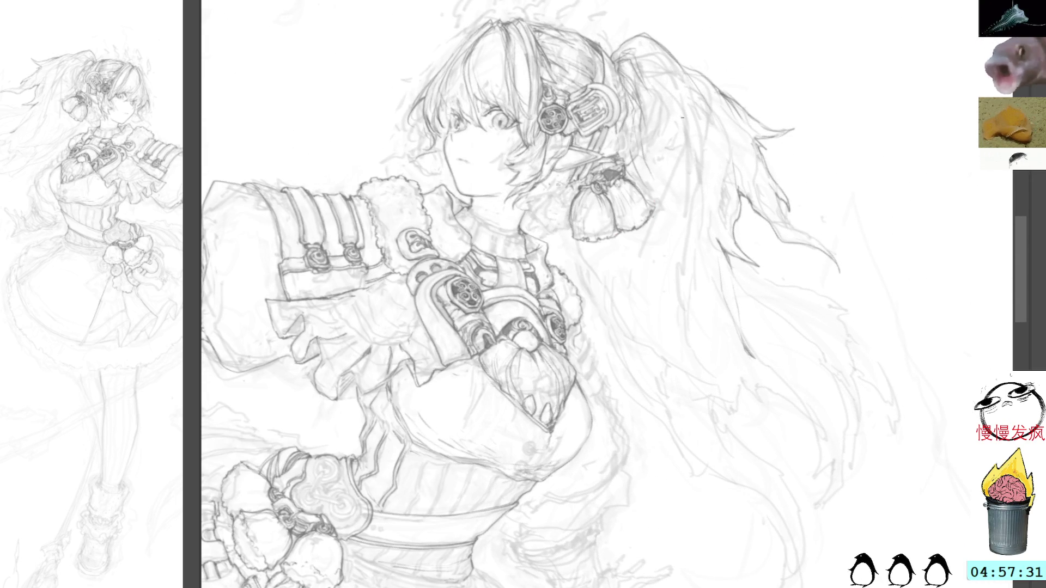
pyautogui.moveTo(701, 274); pyautogui.dragTo(698, 307)
pyautogui.moveTo(670, 135); pyautogui.dragTo(406, 85)
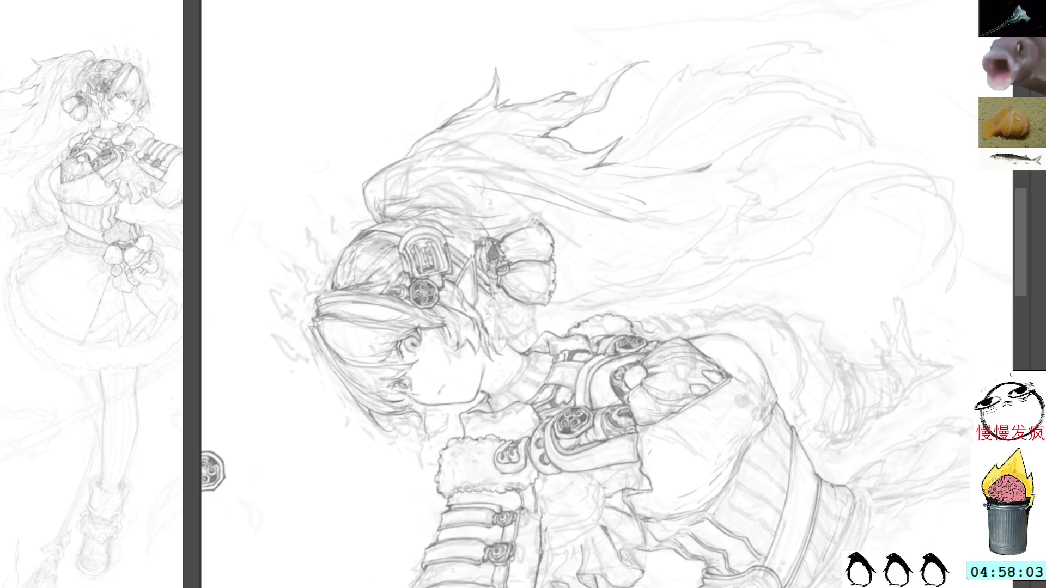
# Reset the rotation, discard a stray belt stroke, and frame the octagonal emblem by the head
pyautogui.press('End')
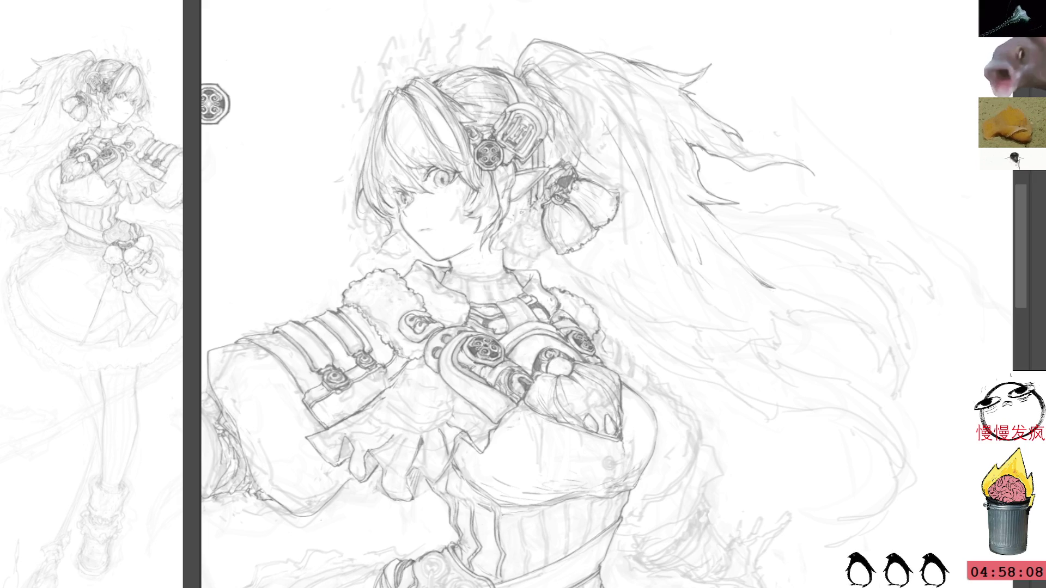
pyautogui.scroll(-3, 590, 294)
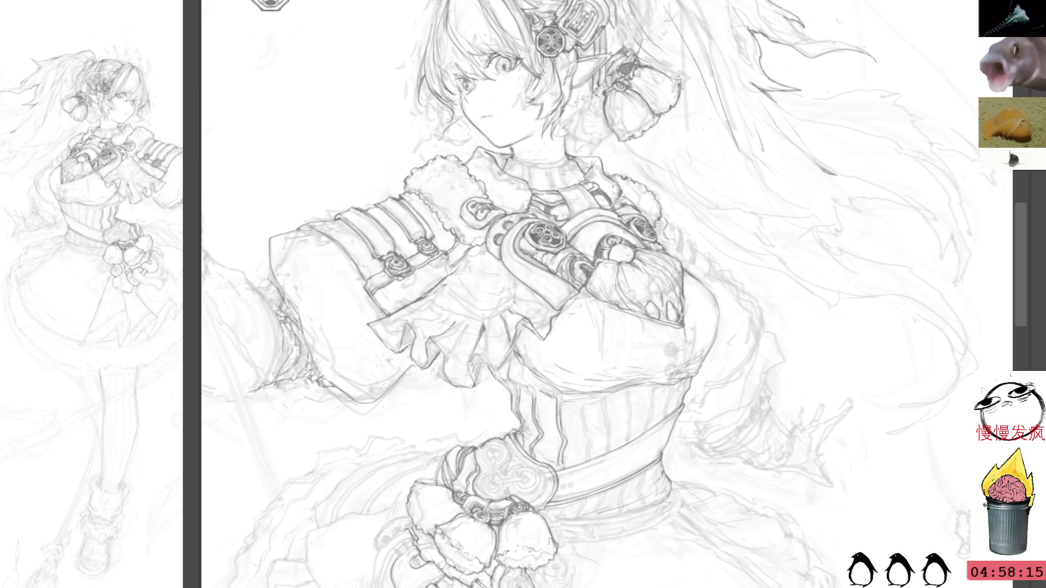
pyautogui.moveTo(606, 475); pyautogui.dragTo(680, 266)
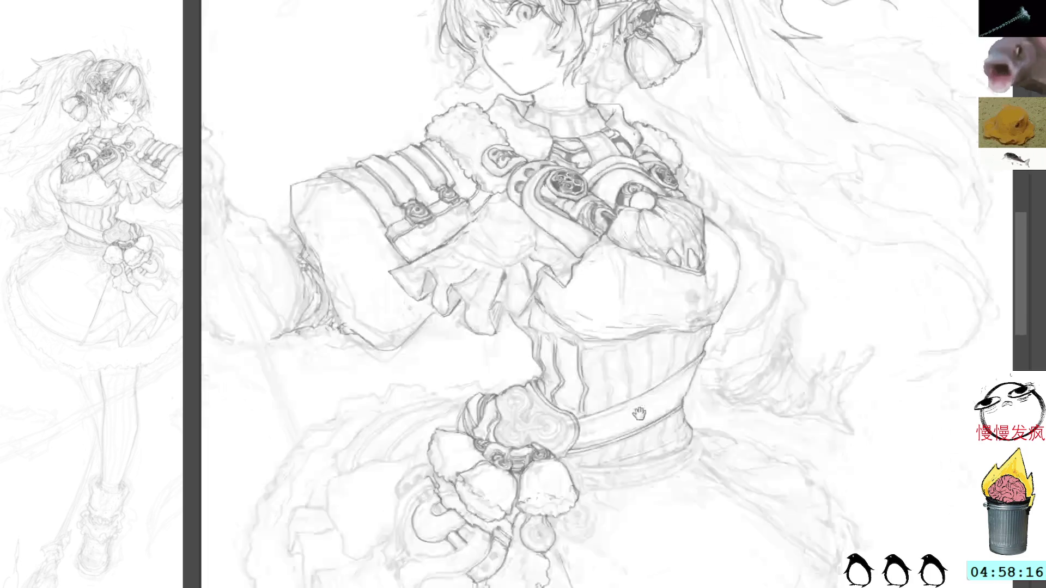
pyautogui.moveTo(606, 385); pyautogui.dragTo(582, 390)
pyautogui.hotkey('ctrl', 'z')
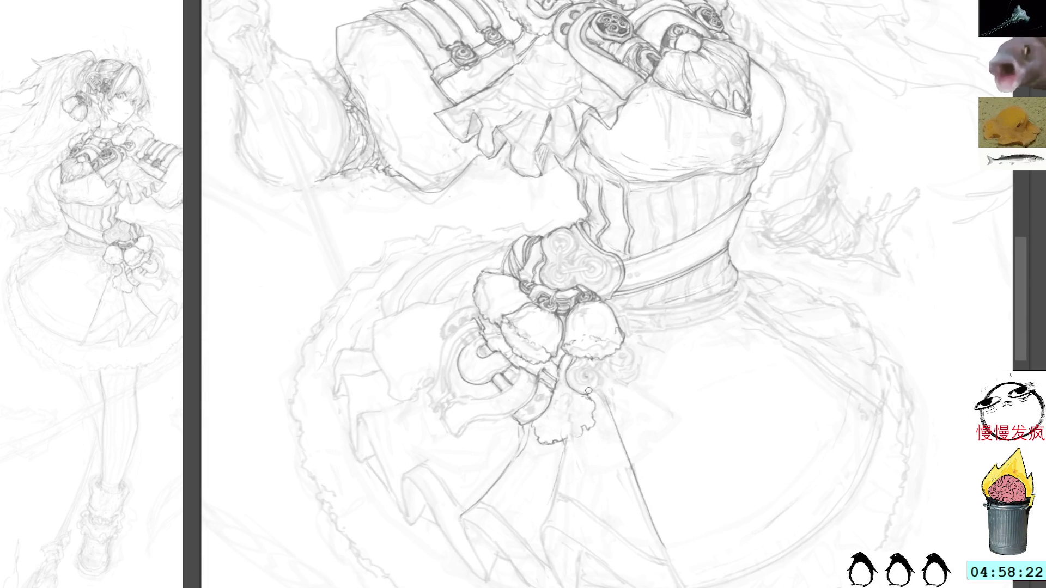
pyautogui.moveTo(847, 204); pyautogui.dragTo(791, 251)
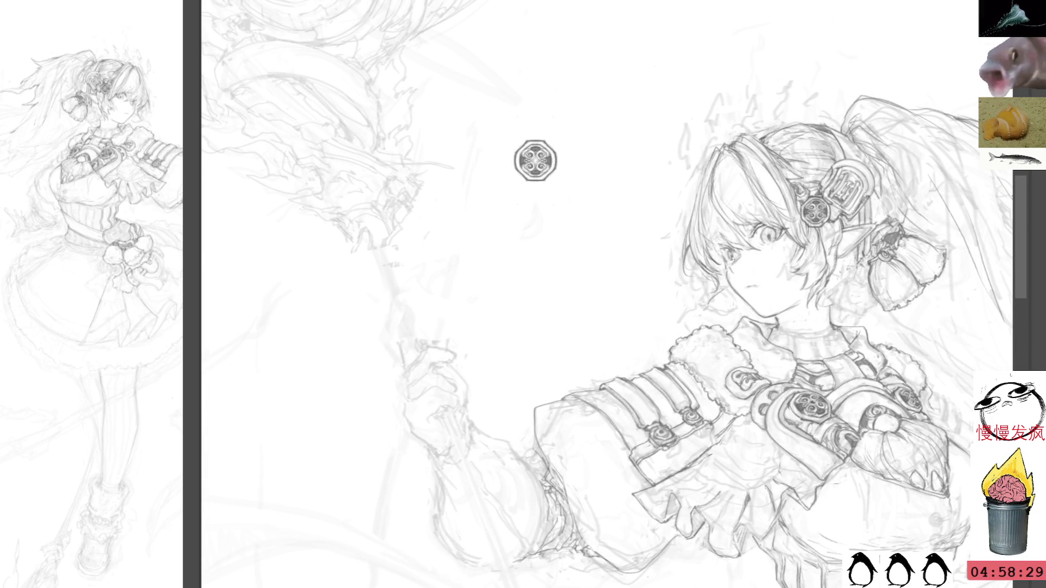
# Centre the symmetry guides on the emblem and draw mirrored arcs around it
pyautogui.hotkey('ctrl', ';')
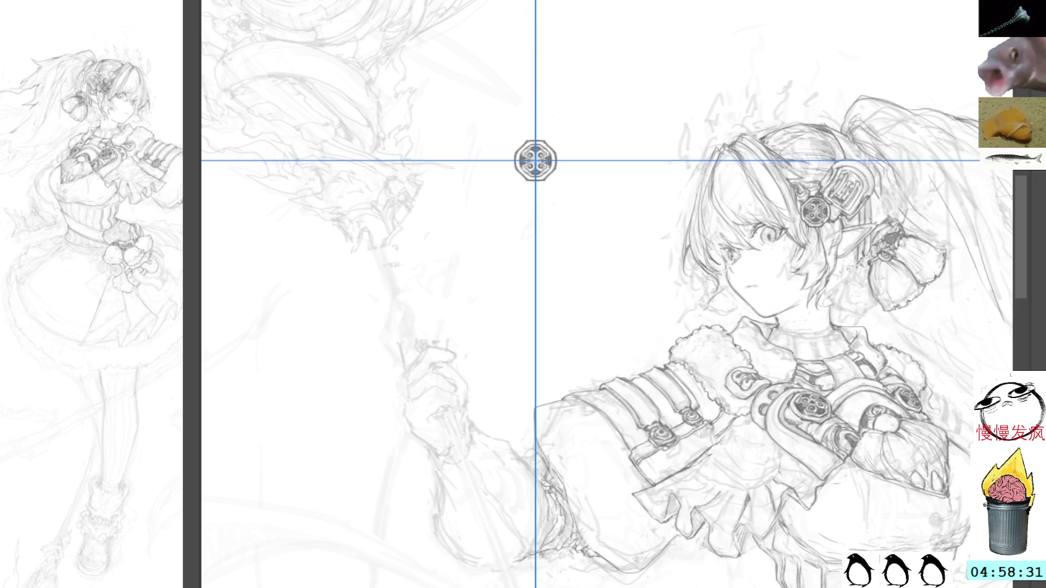
pyautogui.moveTo(590, 126); pyautogui.dragTo(629, 177)
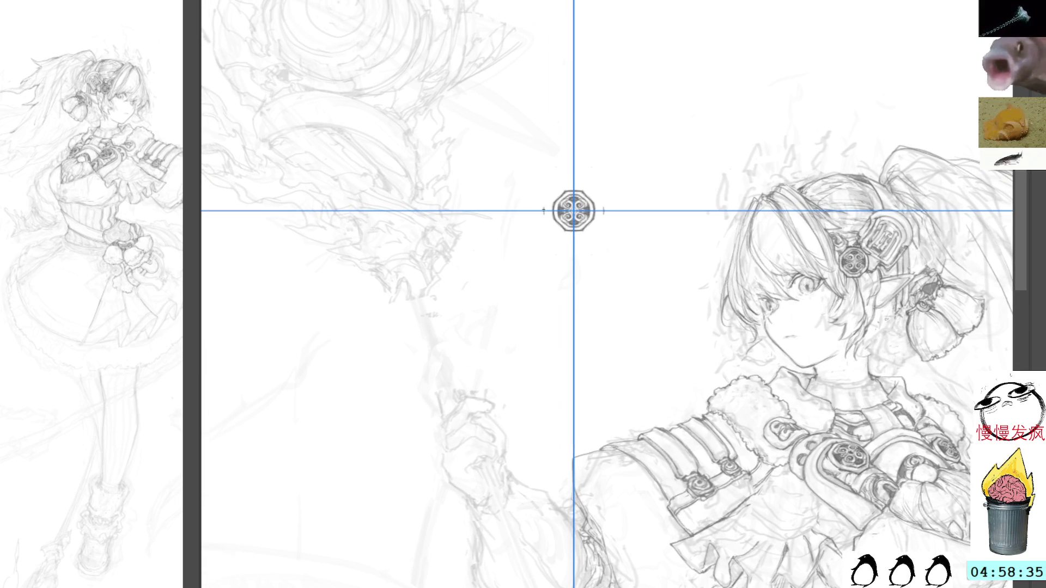
pyautogui.moveTo(595, 186); pyautogui.dragTo(609, 200)
pyautogui.moveTo(609, 223); pyautogui.dragTo(597, 237)
pyautogui.moveTo(559, 178); pyautogui.dragTo(549, 188)
pyautogui.moveTo(549, 233); pyautogui.dragTo(559, 243)
pyautogui.moveTo(560, 176); pyautogui.dragTo(587, 175)
pyautogui.moveTo(560, 246); pyautogui.dragTo(587, 246)
# Close the outer ring into an octagon and add small accents on its sides
pyautogui.moveTo(670, 117); pyautogui.dragTo(698, 222)
pyautogui.hotkey('ctrl', 'z')
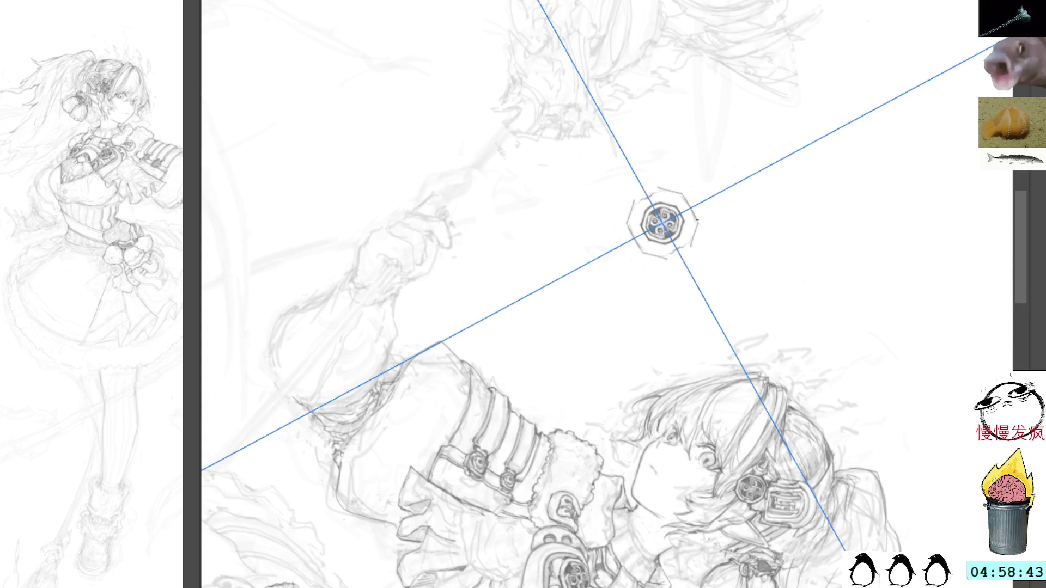
pyautogui.moveTo(662, 191)
pyautogui.mouseDown()
pyautogui.moveTo(678, 193)
pyautogui.moveTo(658, 190)
pyautogui.mouseUp()
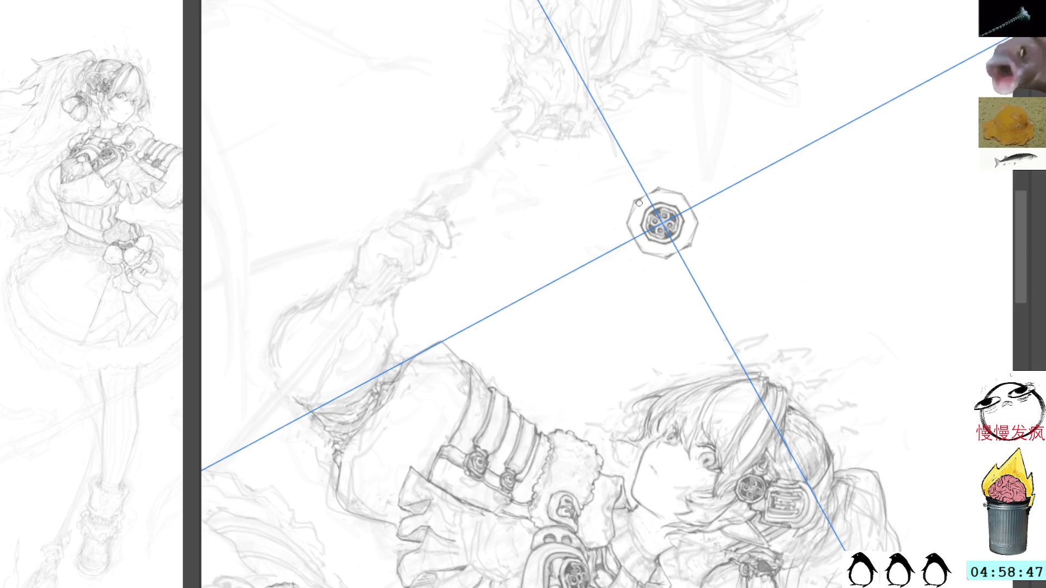
pyautogui.moveTo(635, 204); pyautogui.dragTo(632, 224)
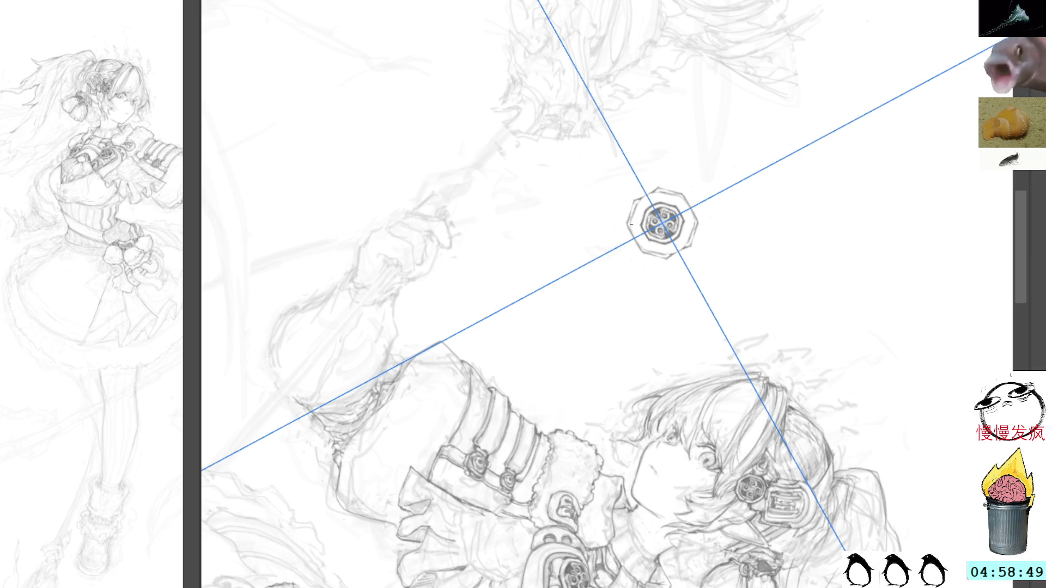
pyautogui.moveTo(688, 199); pyautogui.dragTo(693, 222)
pyautogui.moveTo(634, 225); pyautogui.dragTo(640, 247)
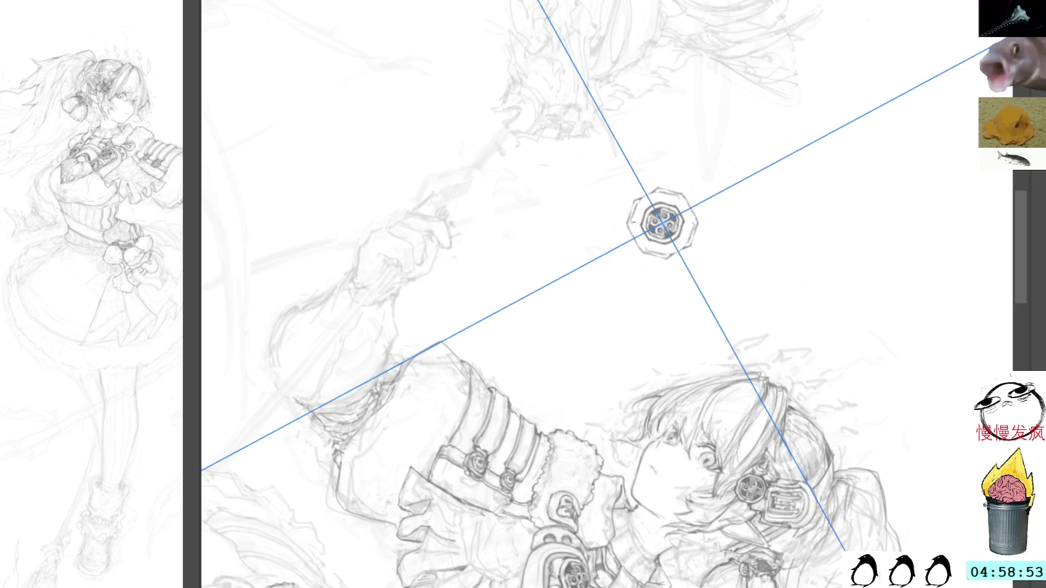
# Check the octagon from several angles, keep its strokes, and deselect the badge
pyautogui.moveTo(696, 93); pyautogui.dragTo(569, 111)
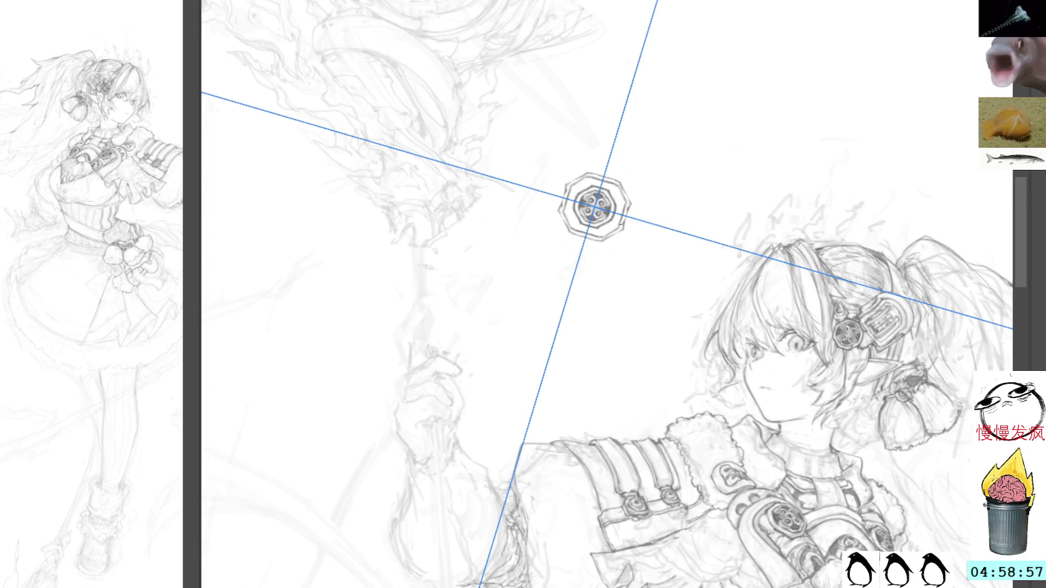
pyautogui.hotkey('ctrl', 'z')
pyautogui.hotkey('ctrl', 'y')
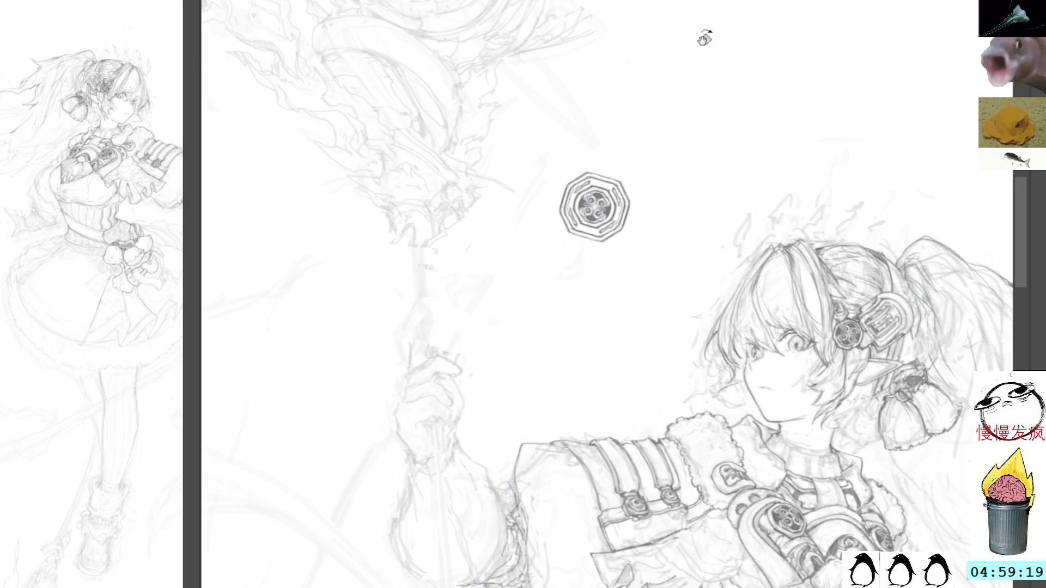
pyautogui.moveTo(705, 38); pyautogui.dragTo(647, 154)
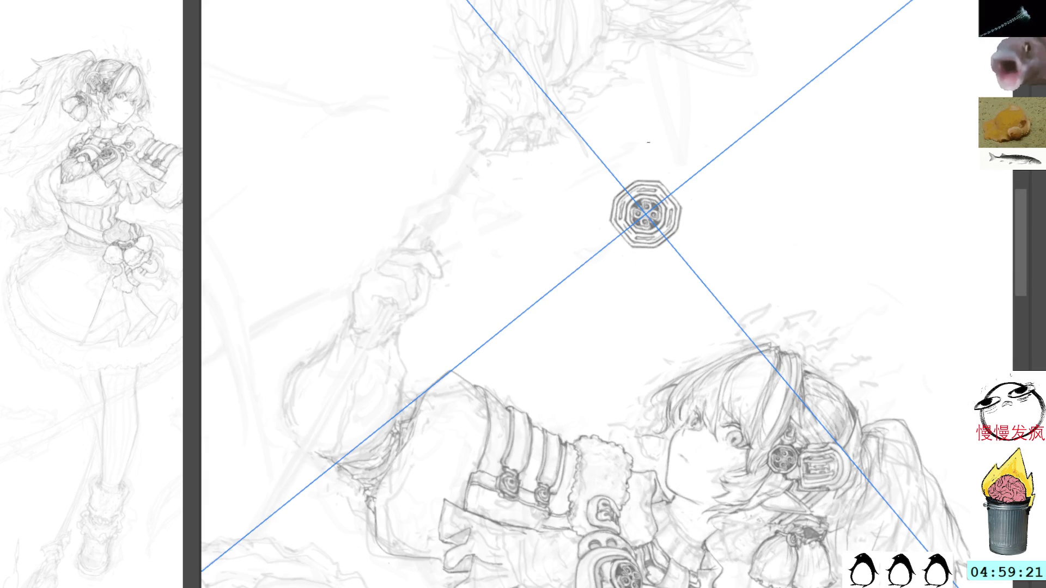
pyautogui.moveTo(616, 191)
pyautogui.mouseDown()
pyautogui.moveTo(573, 153)
pyautogui.moveTo(603, 159)
pyautogui.mouseUp()
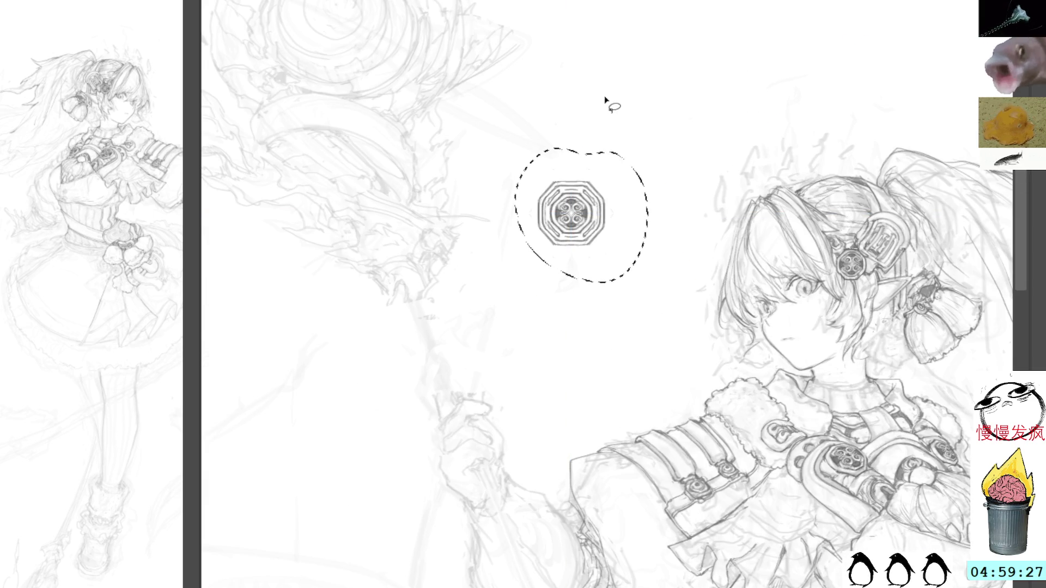
pyautogui.hotkey('ctrl', 'd')
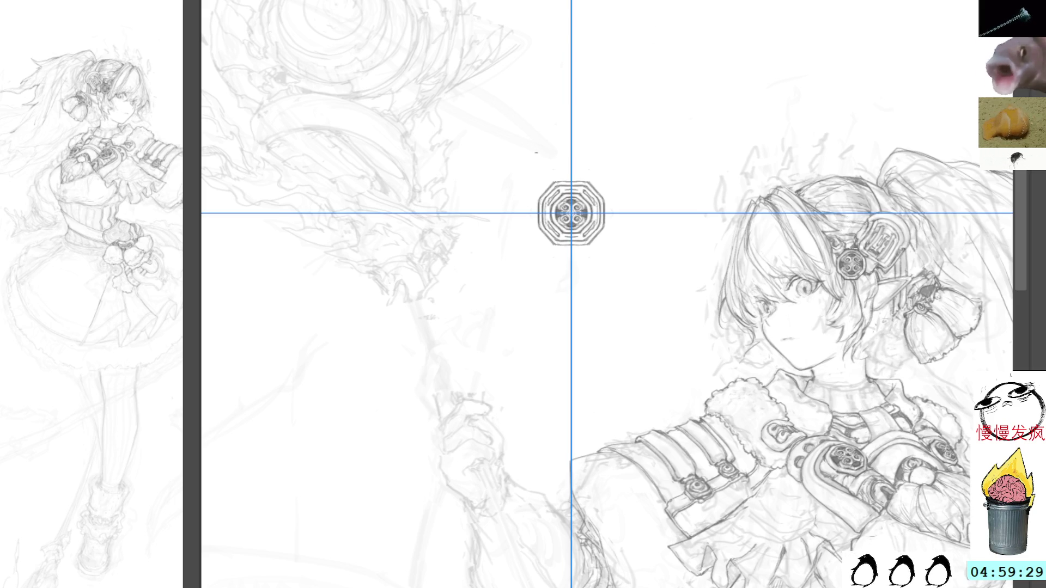
# Frame the octagonal badge for transforming and tilt the canvas view to draw the ring below it
pyautogui.hotkey('ctrl', 't')
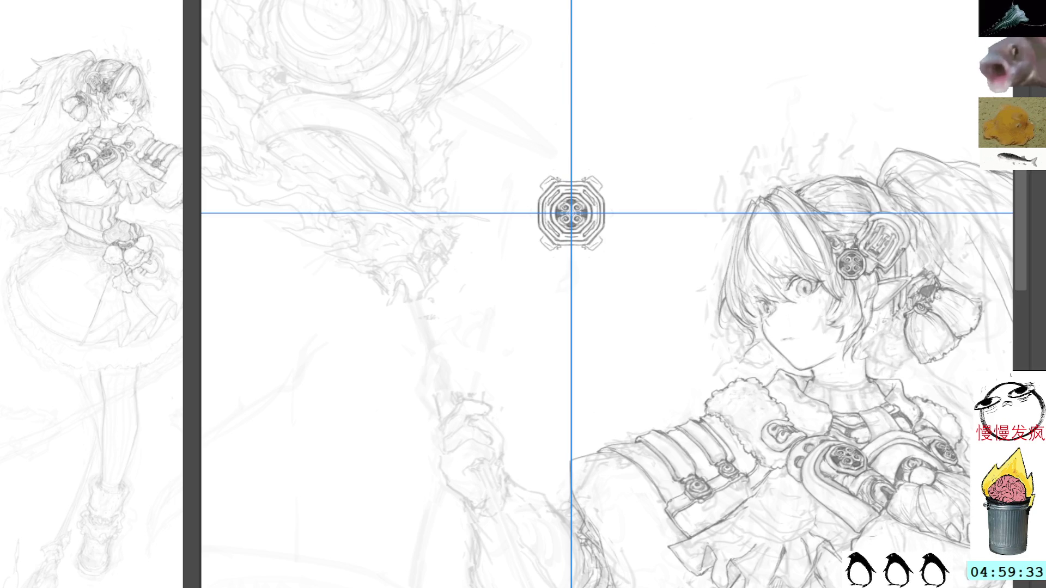
pyautogui.moveTo(672, 75)
pyautogui.mouseDown()
pyautogui.moveTo(766, 319)
pyautogui.moveTo(721, 231)
pyautogui.mouseUp()
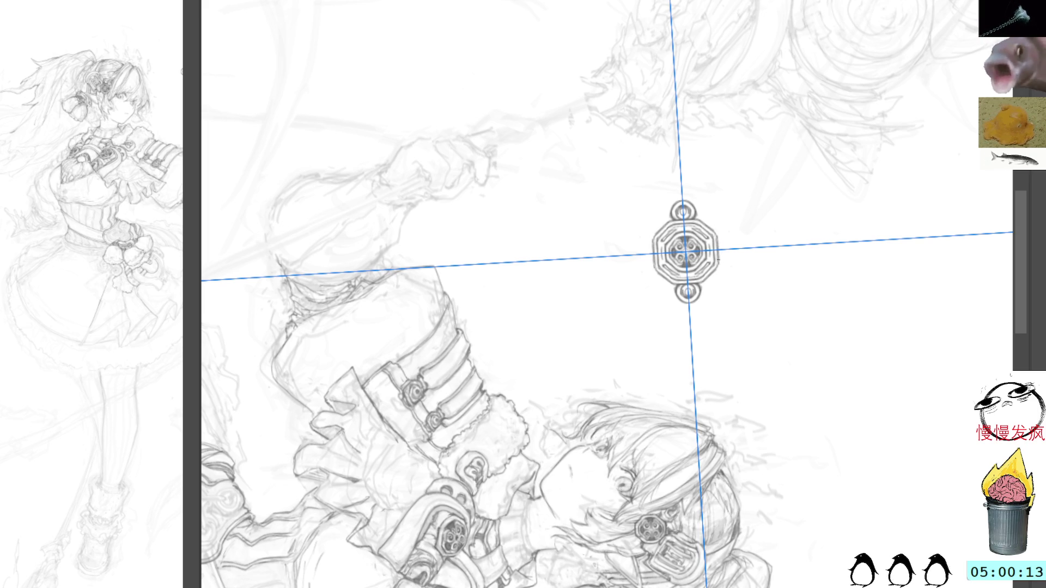
# Reset the canvas view upright and reshape the top ornament with a mirrored inner loop
pyautogui.hotkey('ctrl', '@')
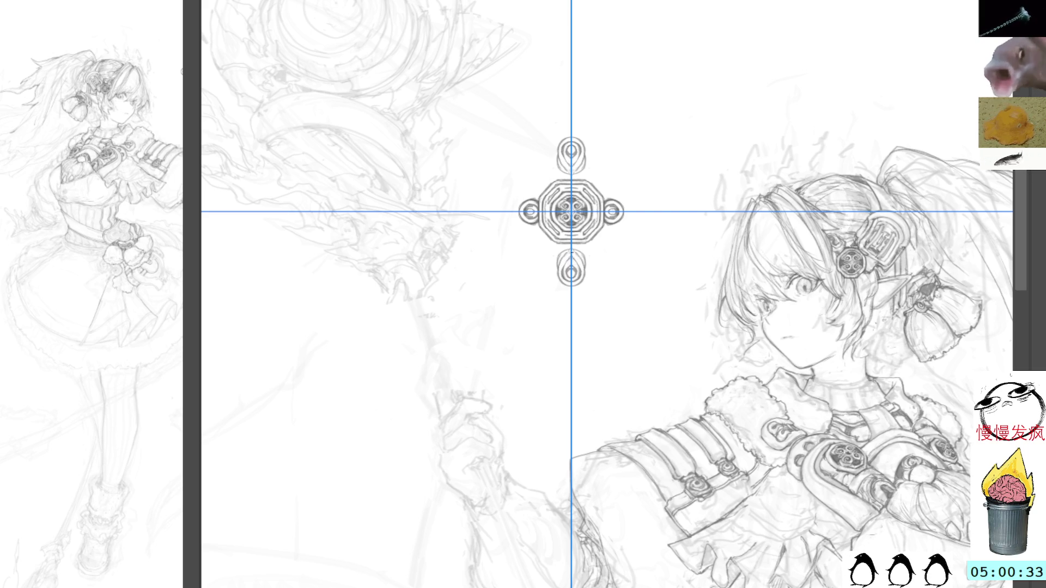
pyautogui.moveTo(571, 262); pyautogui.dragTo(567, 262)
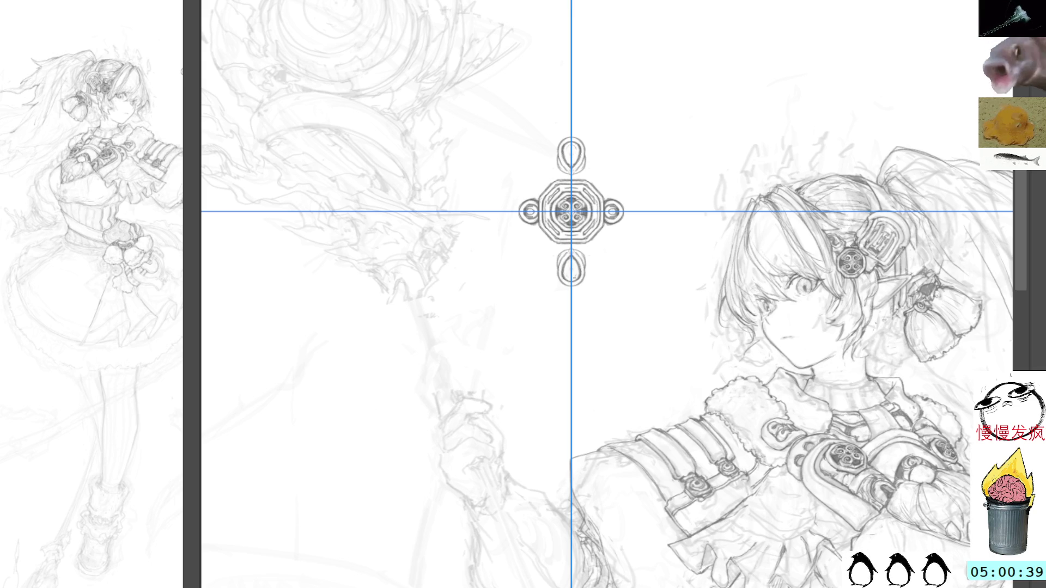
pyautogui.moveTo(571, 274); pyautogui.dragTo(571, 263)
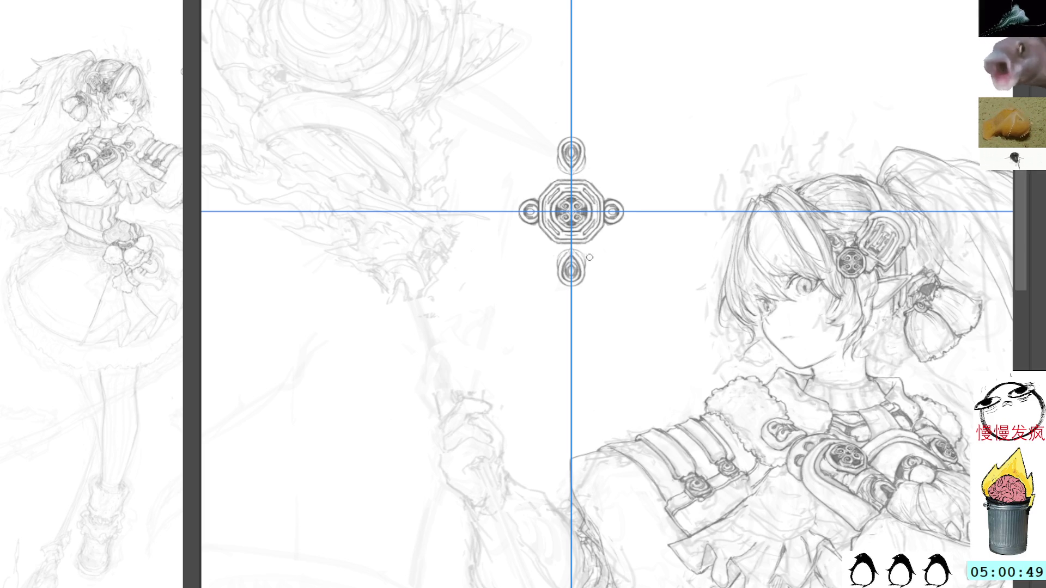
# Recentre the emblem, enlarge and darken the side rings, and add mirrored curl flourishes
pyautogui.moveTo(660, 253)
pyautogui.mouseDown()
pyautogui.moveTo(665, 150)
pyautogui.moveTo(684, 275)
pyautogui.mouseUp()
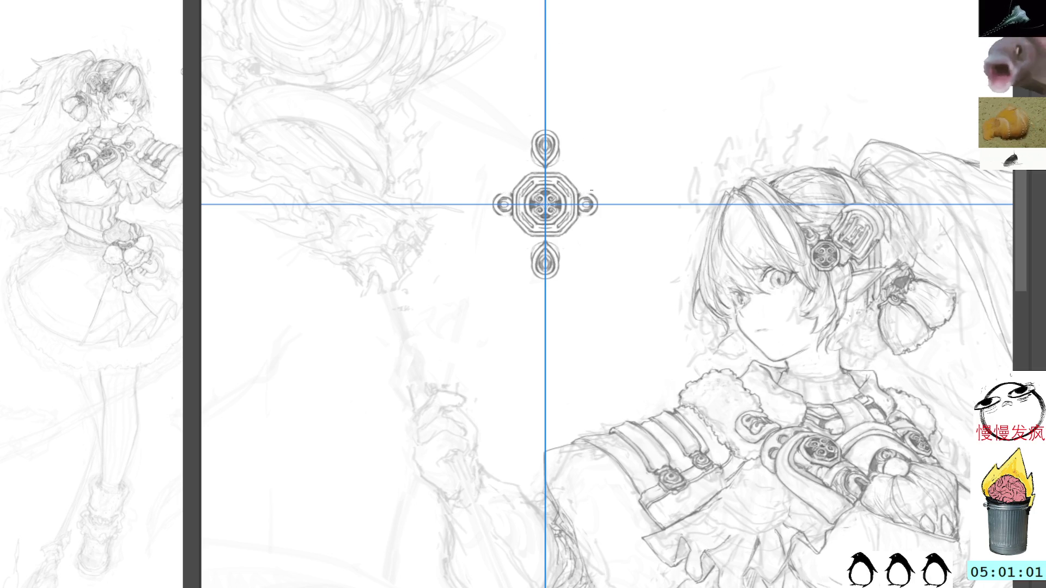
pyautogui.moveTo(595, 194); pyautogui.dragTo(599, 213)
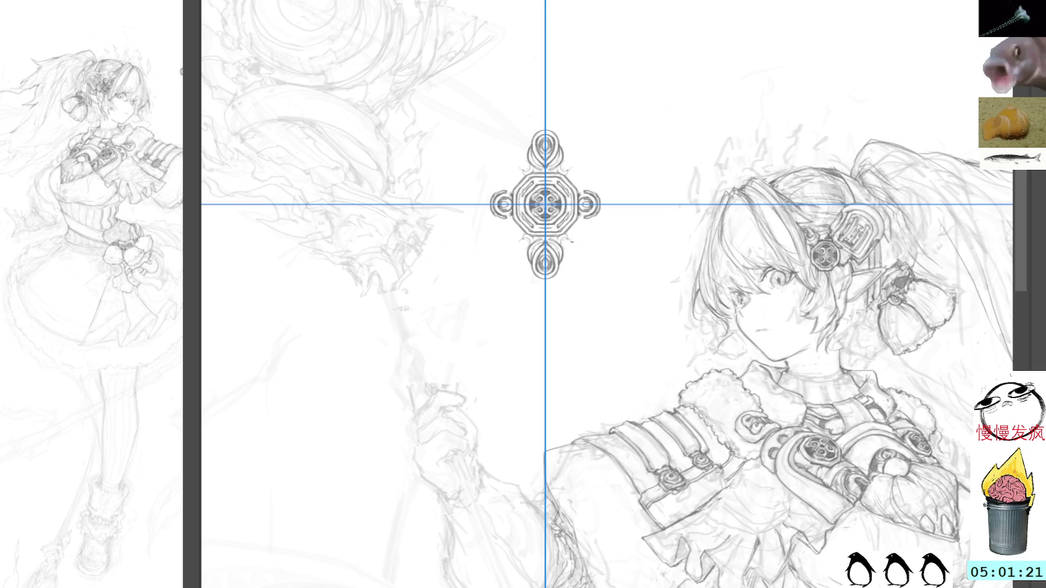
pyautogui.moveTo(561, 238); pyautogui.dragTo(576, 243)
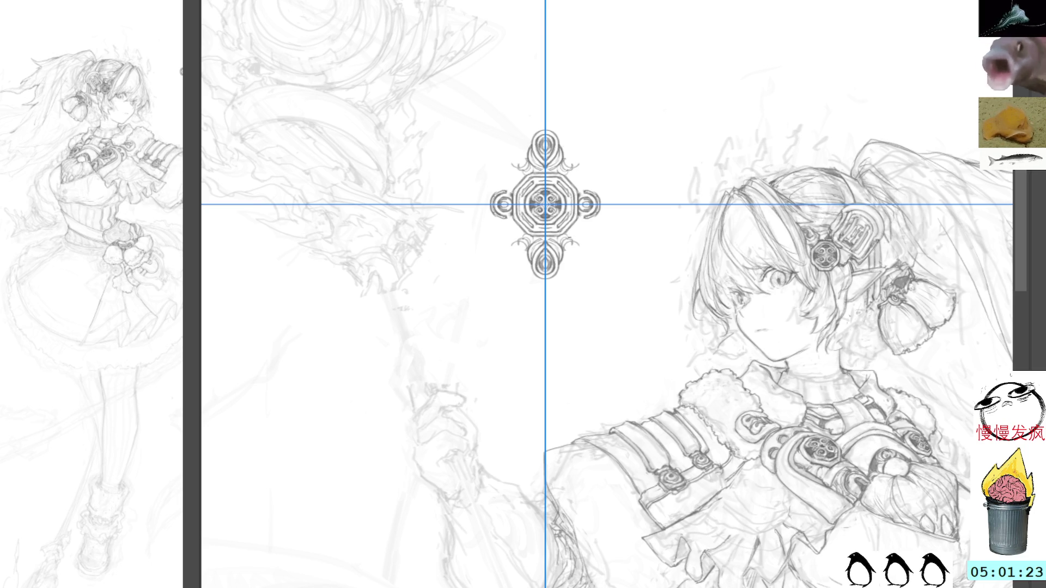
# Extend the mirrored curls outward with extra strokes on the emblem's right, then tilt the view
pyautogui.moveTo(571, 240); pyautogui.dragTo(584, 245)
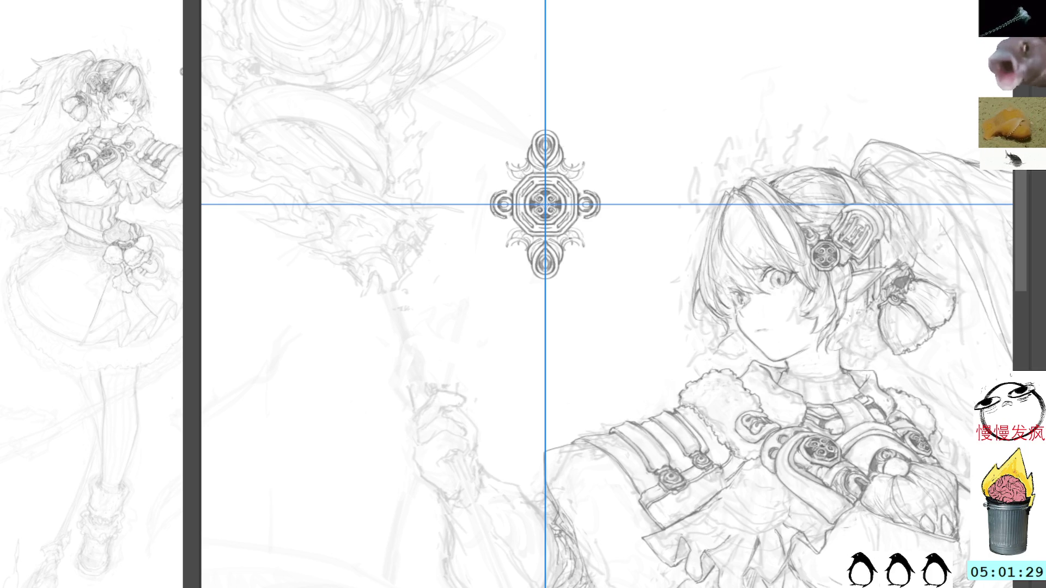
pyautogui.moveTo(576, 229); pyautogui.dragTo(587, 245)
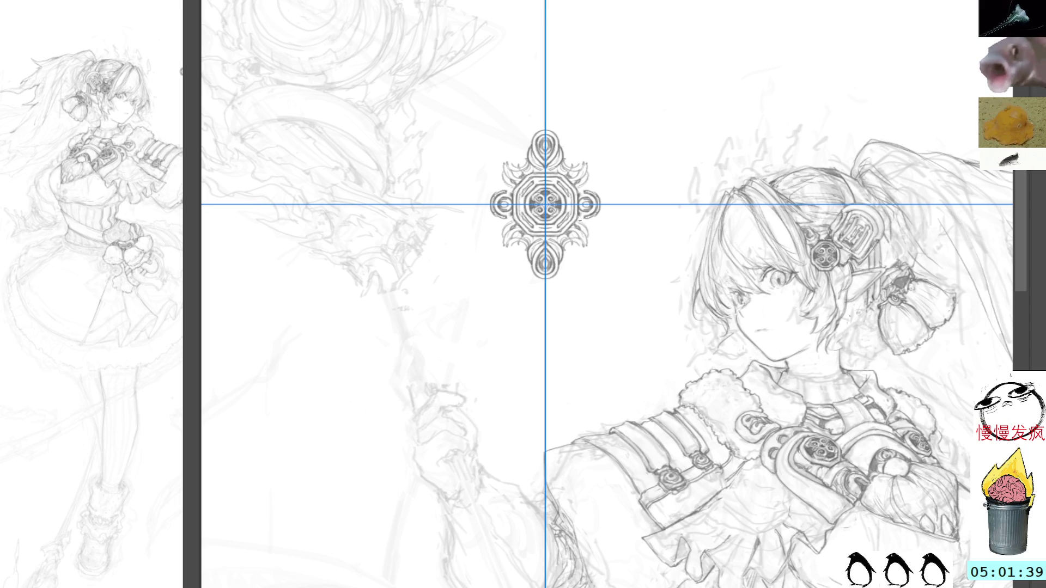
pyautogui.moveTo(579, 220)
pyautogui.mouseDown()
pyautogui.moveTo(599, 243)
pyautogui.moveTo(614, 241)
pyautogui.mouseUp()
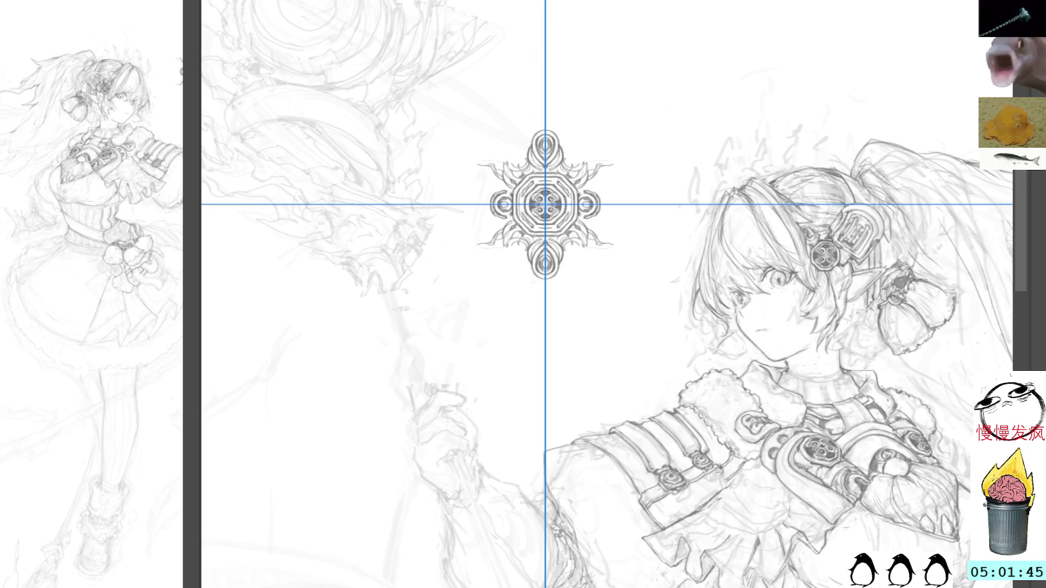
pyautogui.moveTo(654, 28); pyautogui.dragTo(619, 179)
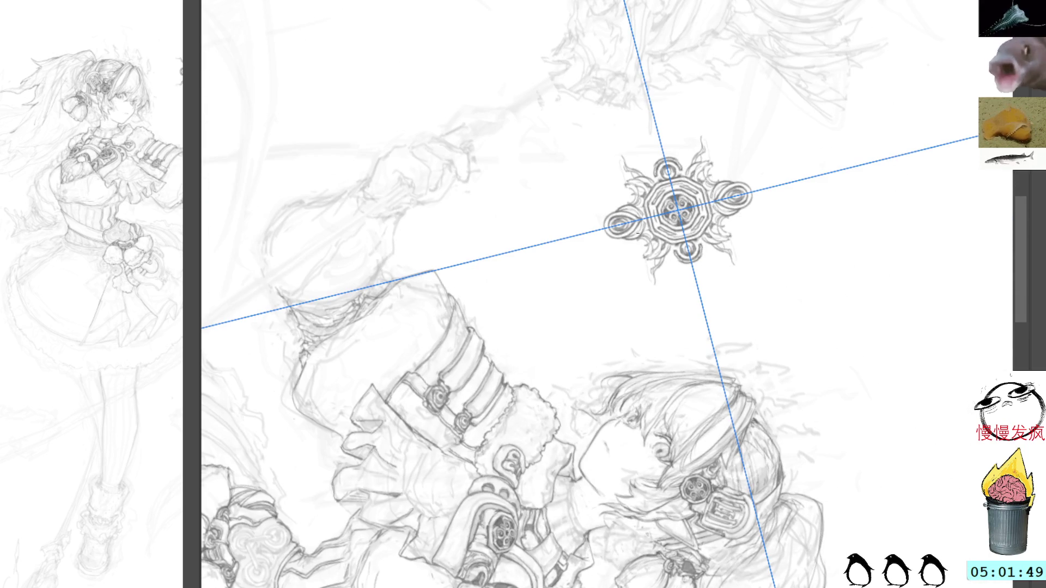
# Sketch mirrored angular strokes along the emblem's left, right and lower edges
pyautogui.moveTo(711, 153); pyautogui.dragTo(718, 182)
pyautogui.moveTo(622, 161); pyautogui.dragTo(623, 175)
pyautogui.moveTo(712, 143); pyautogui.dragTo(716, 173)
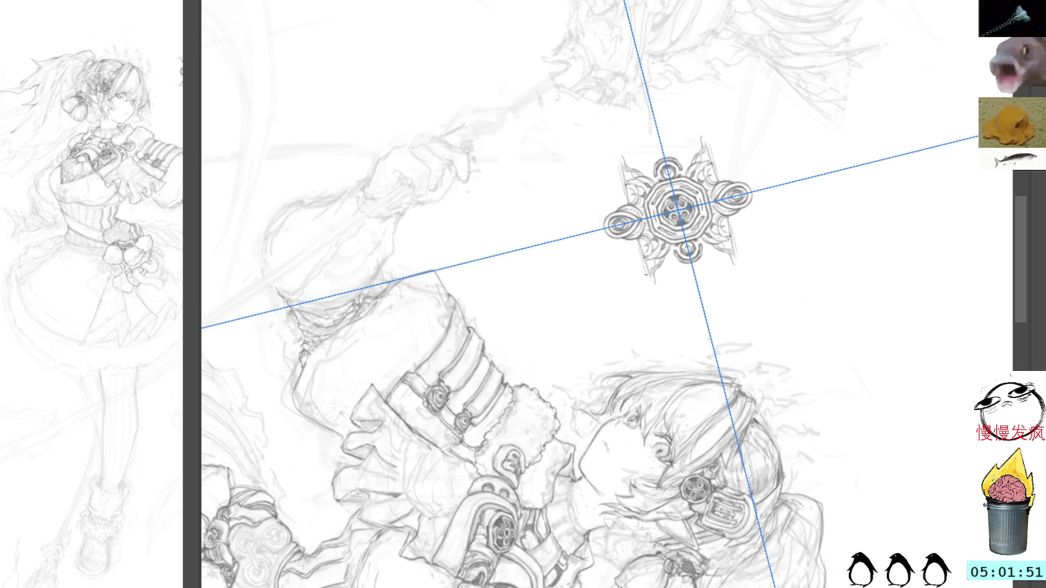
pyautogui.moveTo(619, 162); pyautogui.dragTo(627, 202)
# Reset the view upright with guides shown and symmetrically erase stray marks inside the emblem
pyautogui.hotkey('ctrl', 'h')
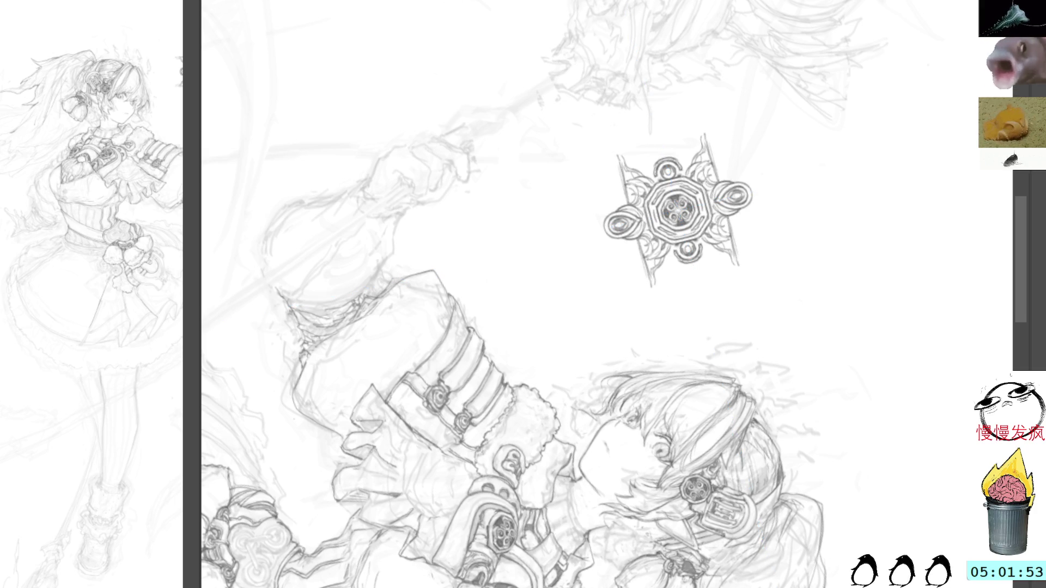
pyautogui.press('Escape')
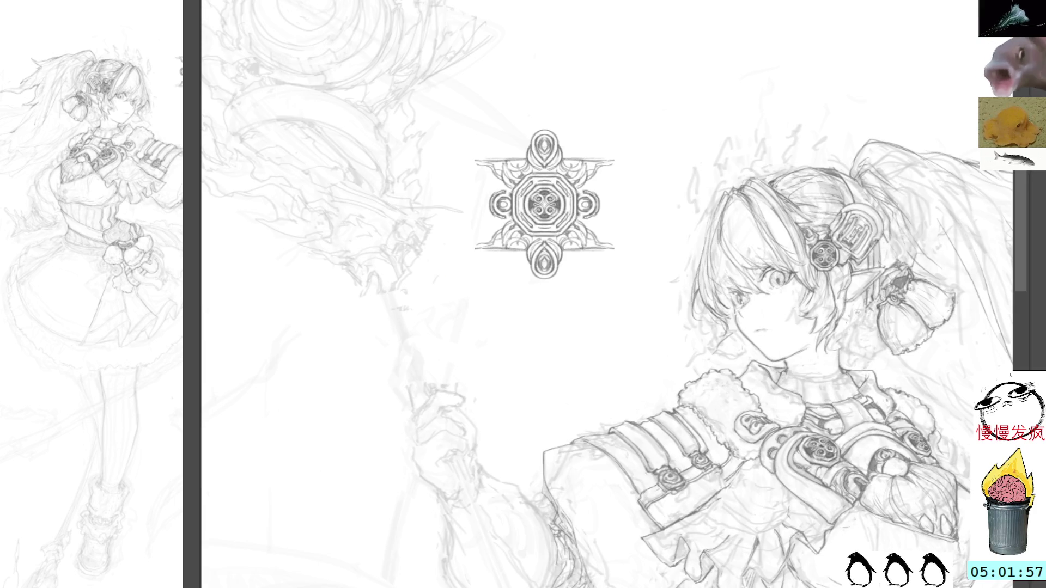
pyautogui.hotkey('ctrl', ';')
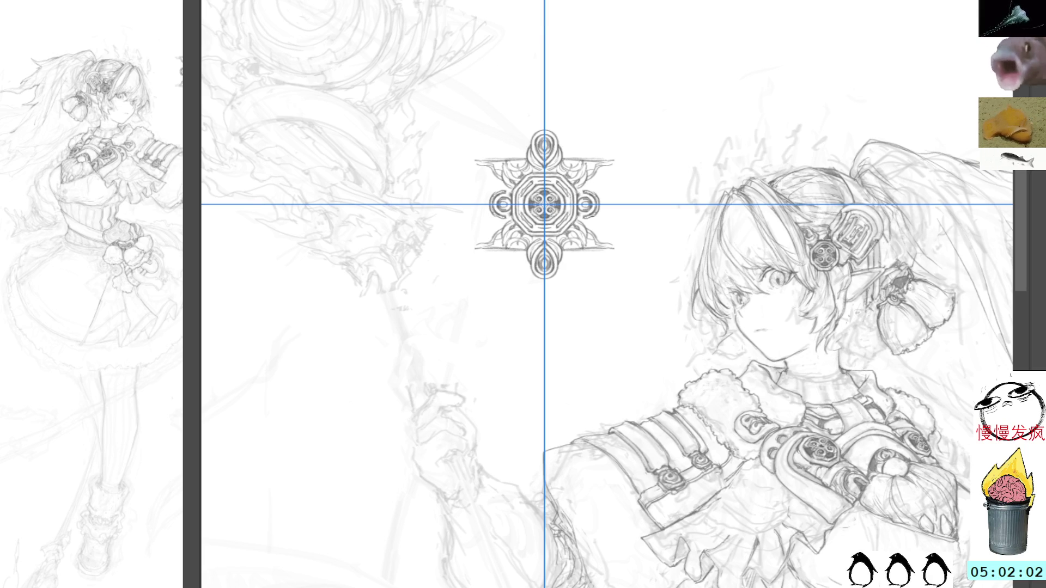
pyautogui.moveTo(590, 231); pyautogui.dragTo(595, 243)
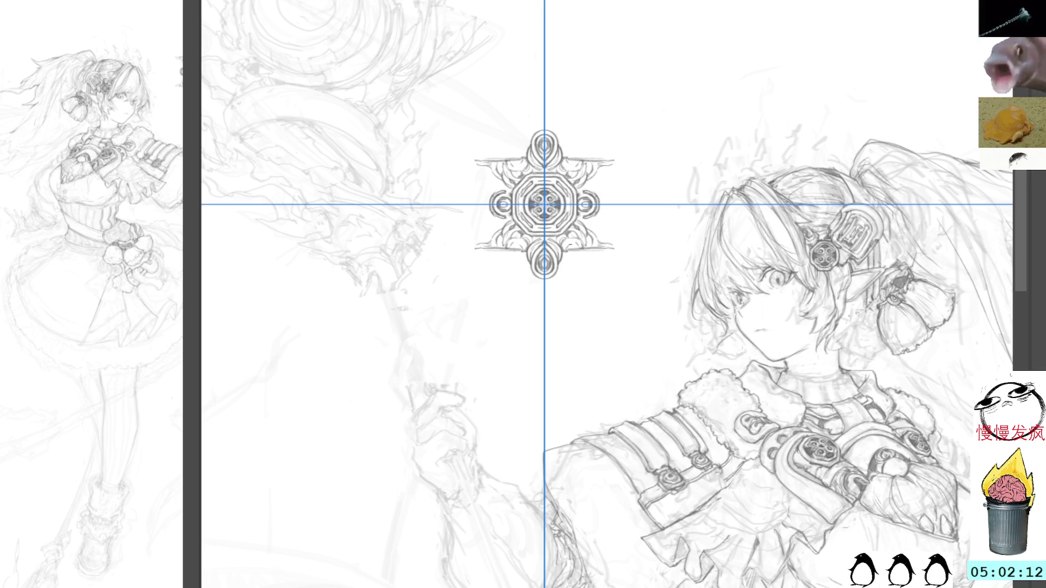
pyautogui.moveTo(575, 239); pyautogui.dragTo(576, 241)
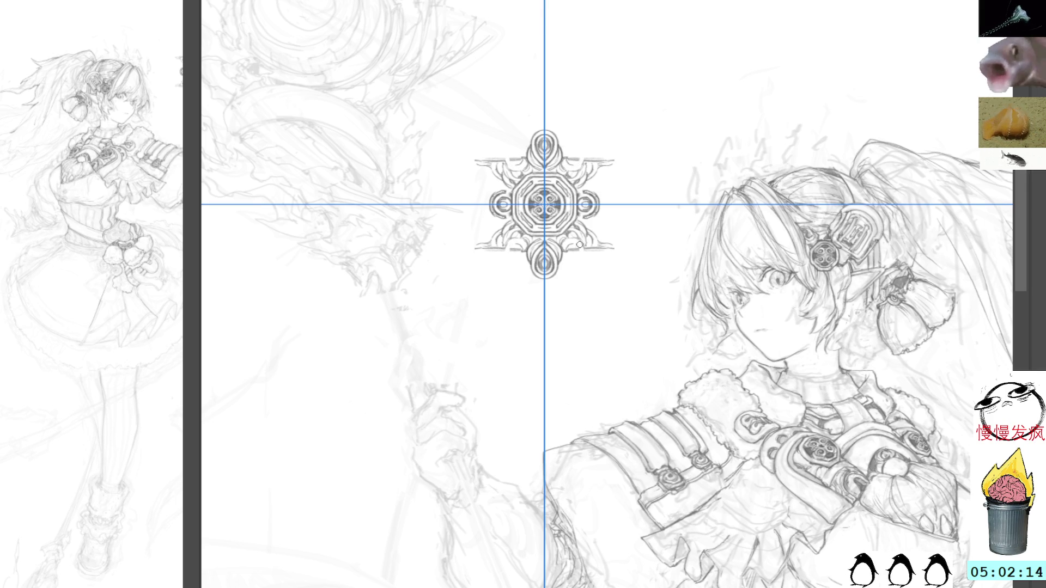
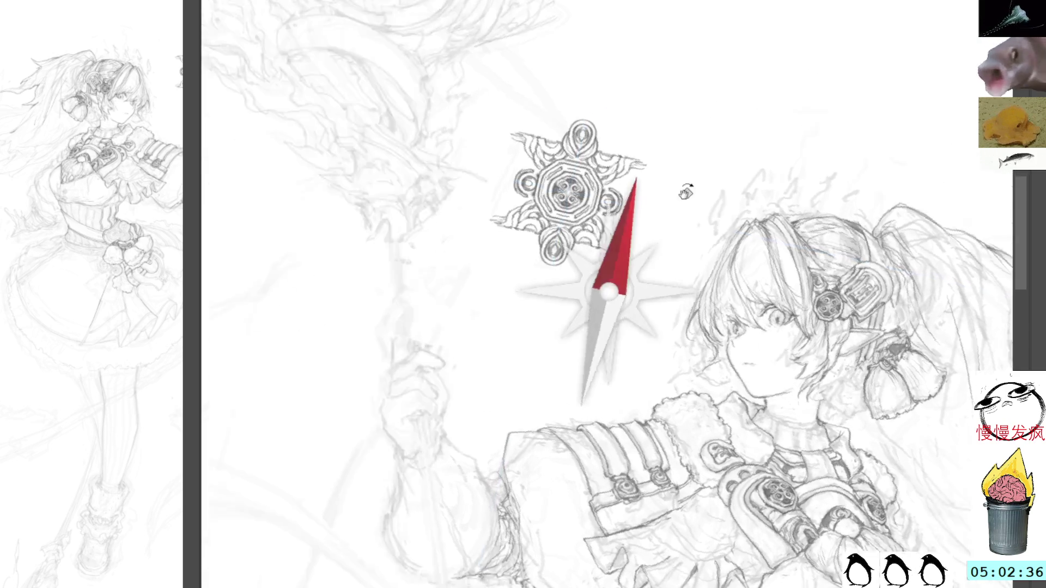
# Tilt the canvas about 40 degrees and ink the star ornament's points symmetrically, with darker flourished tips
pyautogui.moveTo(684, 189); pyautogui.dragTo(619, 244)
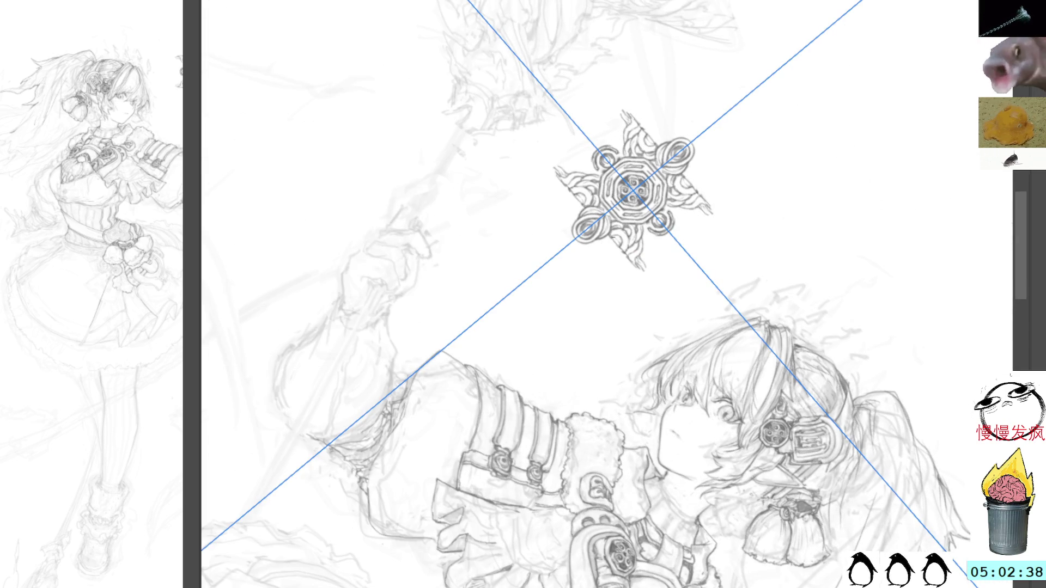
pyautogui.moveTo(624, 254); pyautogui.dragTo(634, 266)
pyautogui.moveTo(555, 173); pyautogui.dragTo(581, 204)
pyautogui.moveTo(619, 250); pyautogui.dragTo(635, 269)
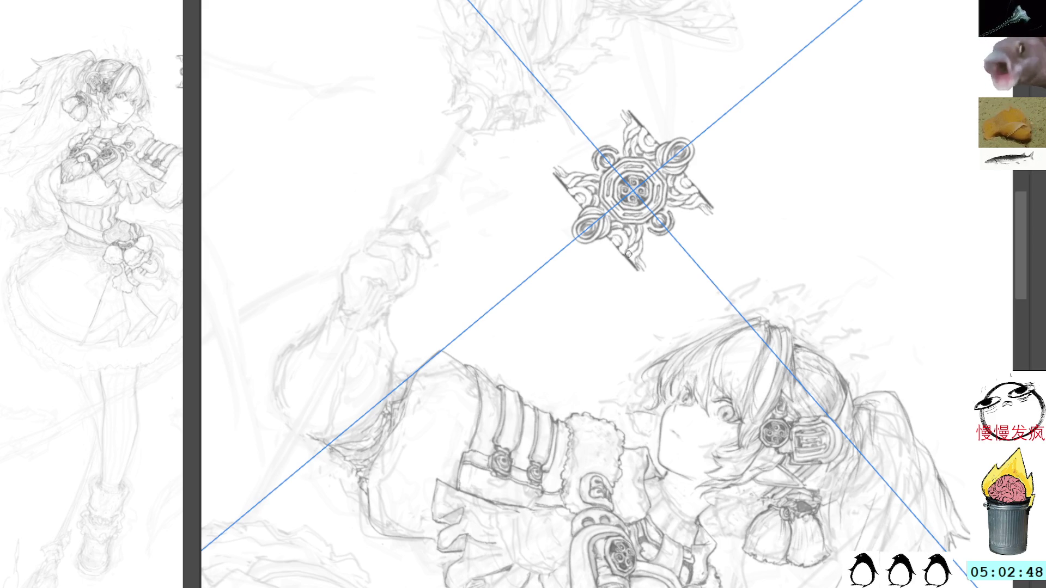
pyautogui.moveTo(628, 254); pyautogui.dragTo(630, 262)
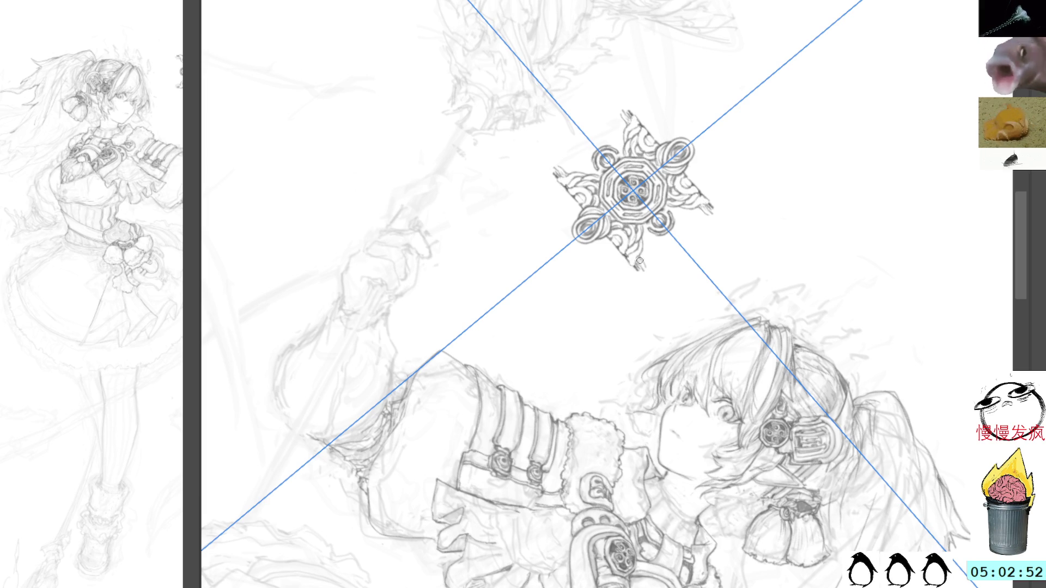
pyautogui.moveTo(636, 266); pyautogui.dragTo(639, 273)
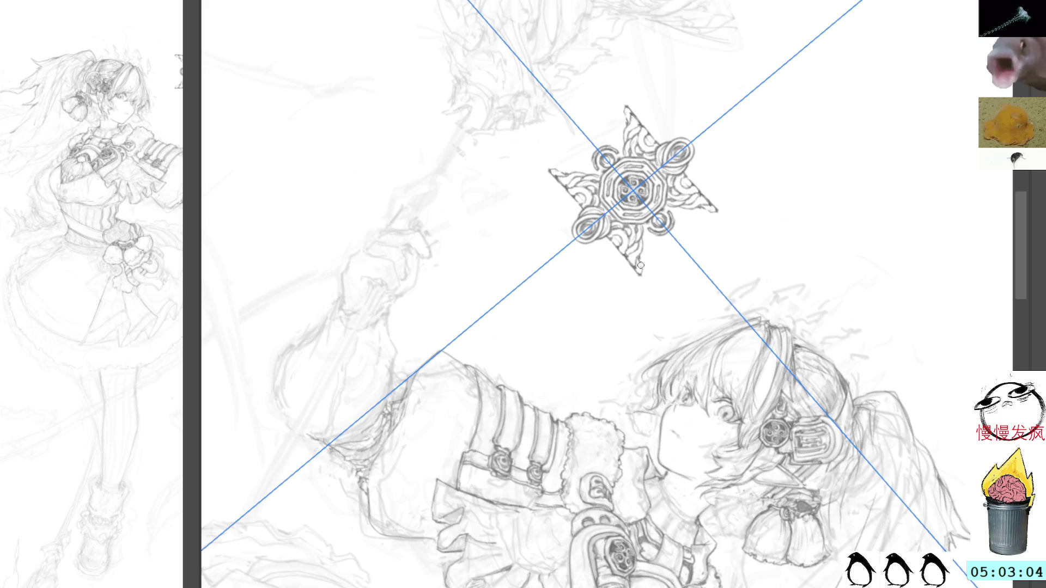
# Hide the symmetry guides and return the canvas view upright
pyautogui.hotkey('ctrl', 'z')
pyautogui.hotkey('ctrl', '@')
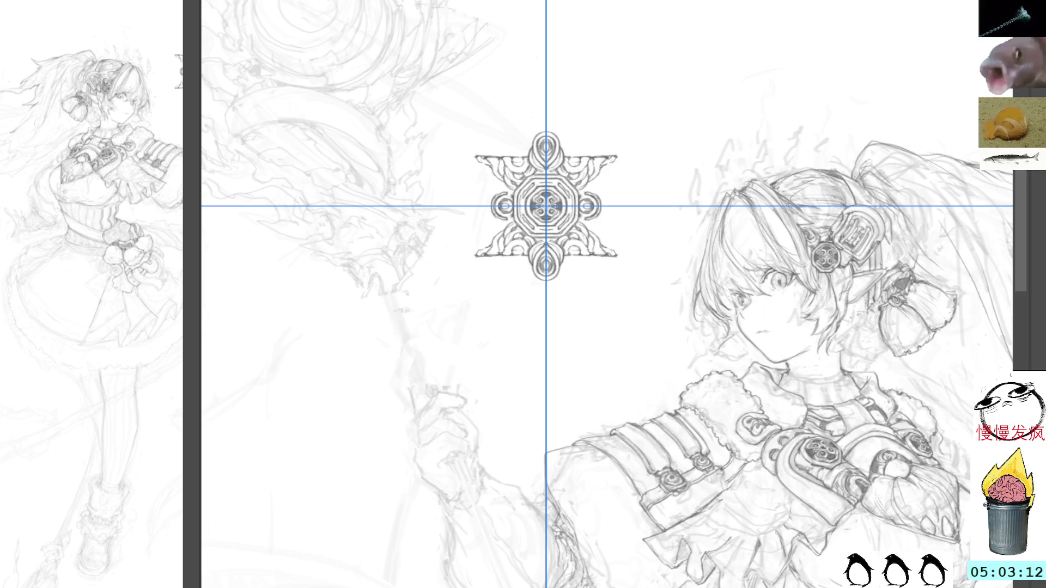
pyautogui.hotkey('ctrl', ';')
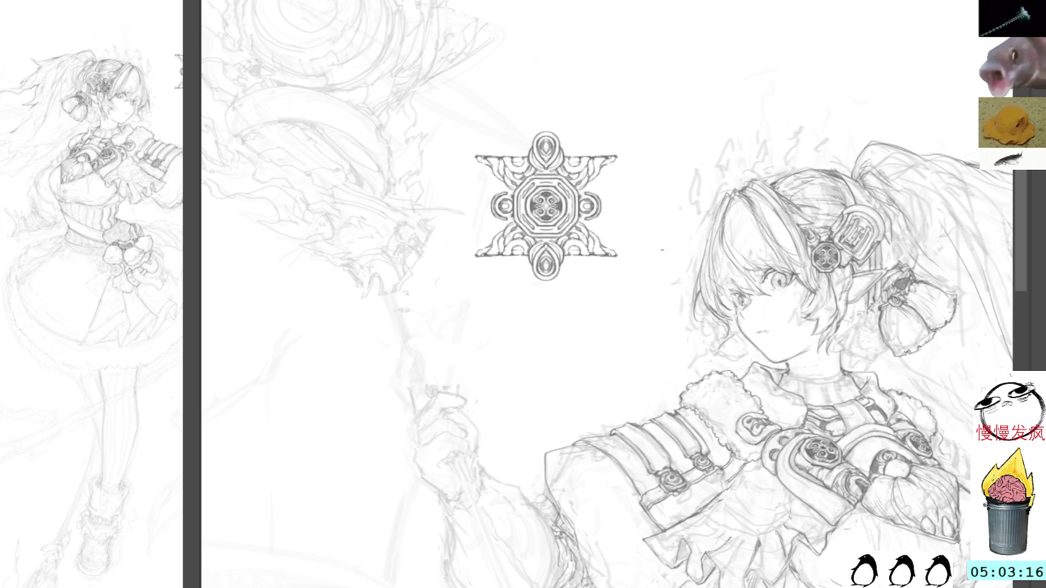
pyautogui.scroll(-10, 663, 250)
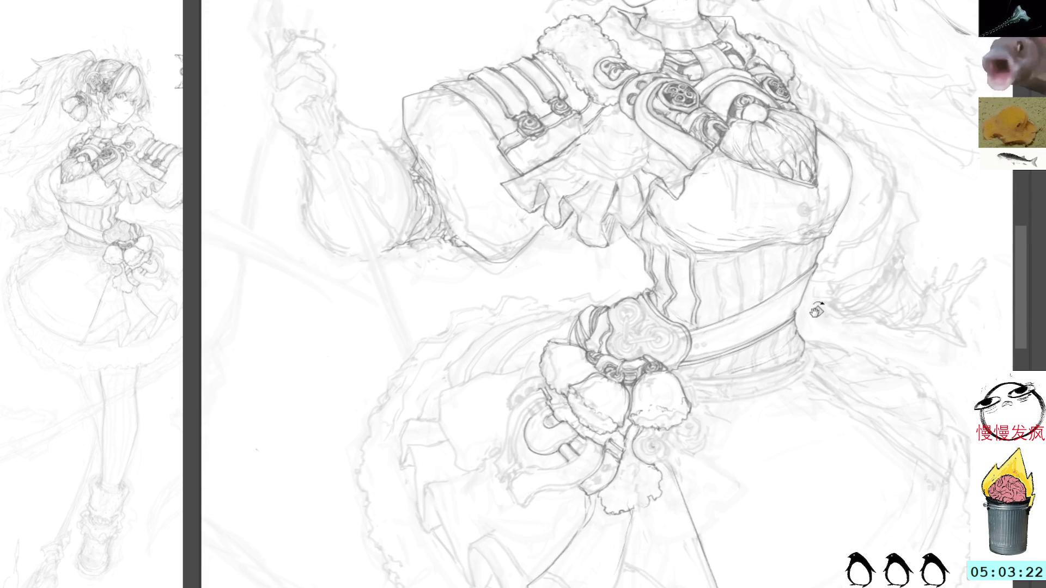
# Extend the hook's bottom edge and darken the pouch's right edge with short ink strokes
pyautogui.moveTo(788, 324)
pyautogui.mouseDown()
pyautogui.moveTo(782, 169)
pyautogui.moveTo(594, 315)
pyautogui.mouseUp()
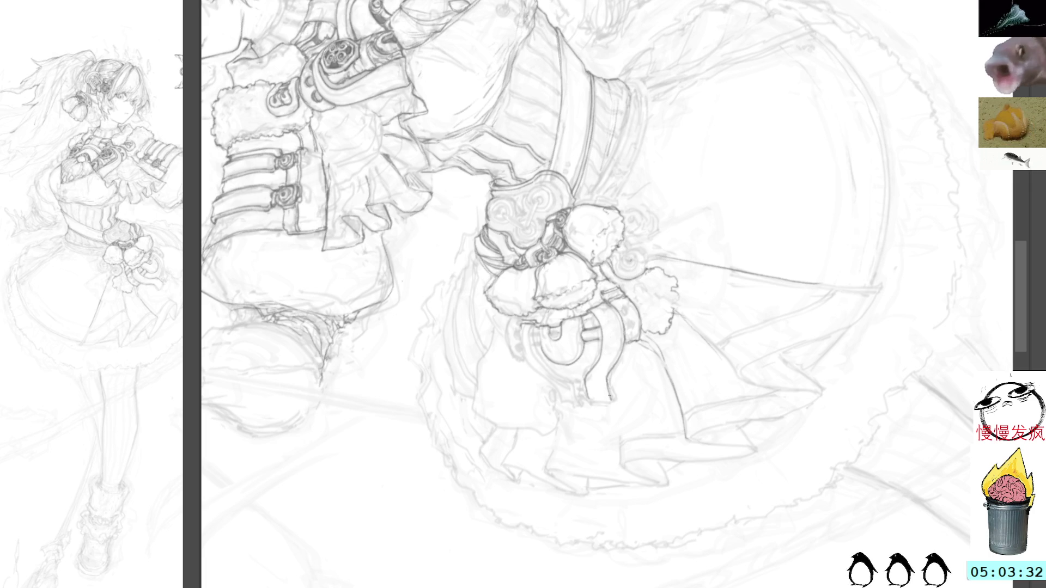
pyautogui.moveTo(592, 402); pyautogui.dragTo(609, 402)
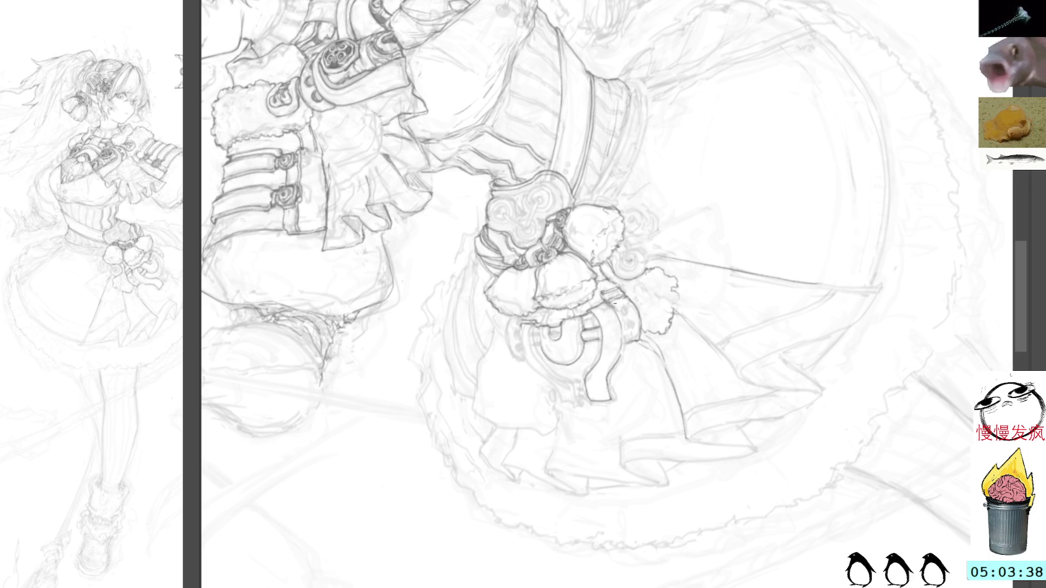
pyautogui.moveTo(613, 302); pyautogui.dragTo(619, 344)
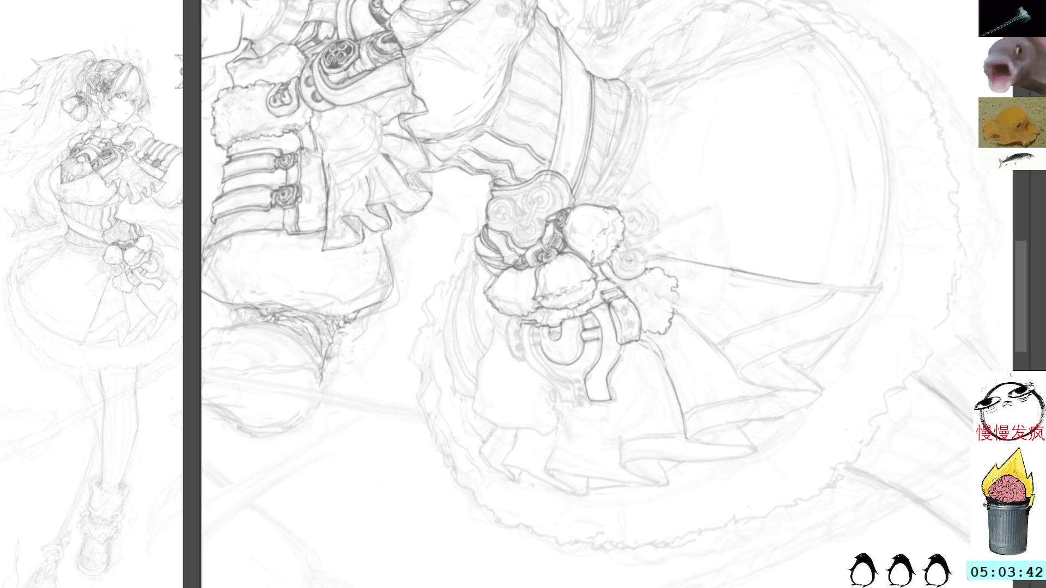
pyautogui.press('Delete')
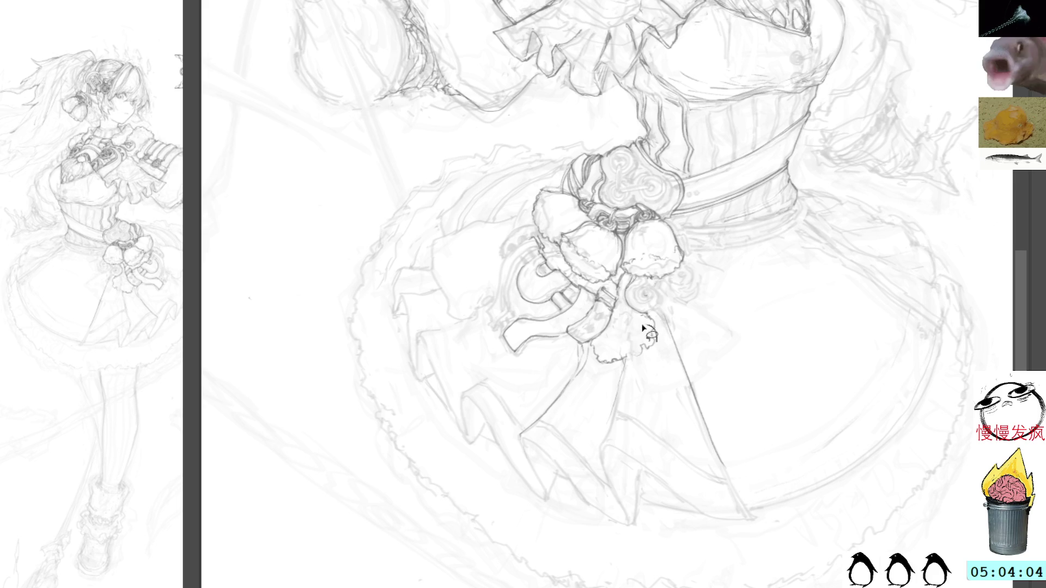
# Try a short fur-edge stroke on the skirt, then undo it
pyautogui.moveTo(621, 347); pyautogui.dragTo(627, 367)
pyautogui.hotkey('ctrl', 'd')
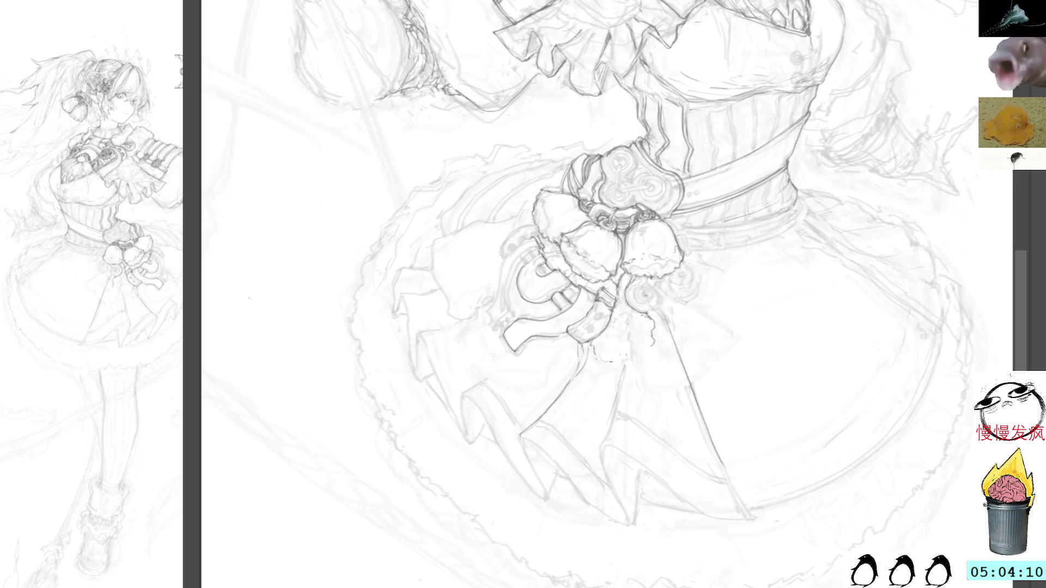
pyautogui.moveTo(642, 366)
pyautogui.mouseDown()
pyautogui.moveTo(686, 349)
pyautogui.moveTo(707, 326)
pyautogui.moveTo(701, 292)
pyautogui.moveTo(711, 305)
pyautogui.moveTo(674, 349)
pyautogui.mouseUp()
pyautogui.hotkey('ctrl', 'z')
pyautogui.hotkey('ctrl', 'z')
# Darken the small ring on the waist ornament
pyautogui.moveTo(684, 281); pyautogui.dragTo(684, 315)
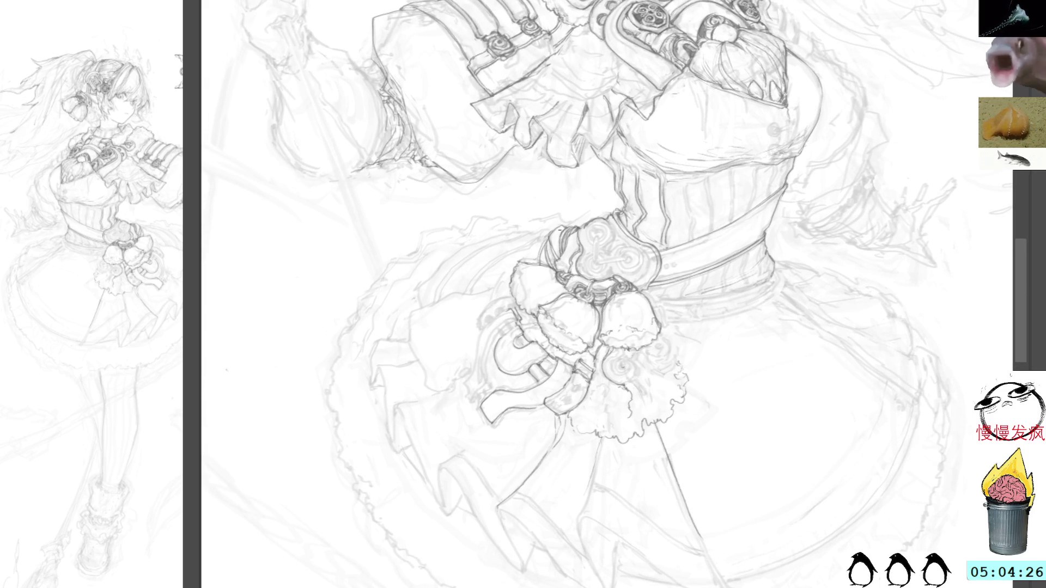
pyautogui.moveTo(635, 397); pyautogui.dragTo(674, 348)
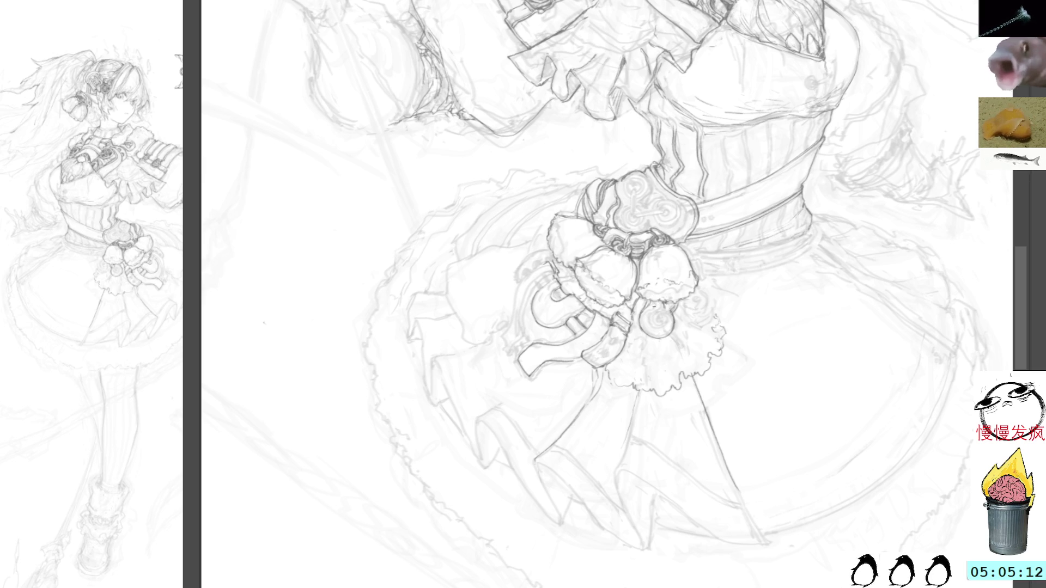
pyautogui.moveTo(658, 311)
pyautogui.mouseDown()
pyautogui.moveTo(650, 329)
pyautogui.moveTo(670, 321)
pyautogui.mouseUp()
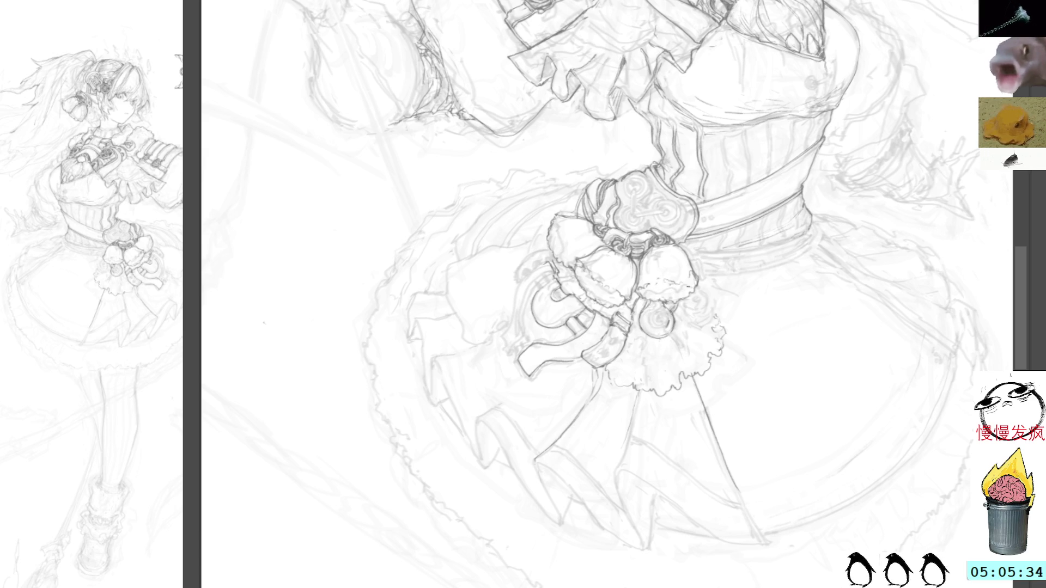
pyautogui.moveTo(666, 282); pyautogui.dragTo(628, 164)
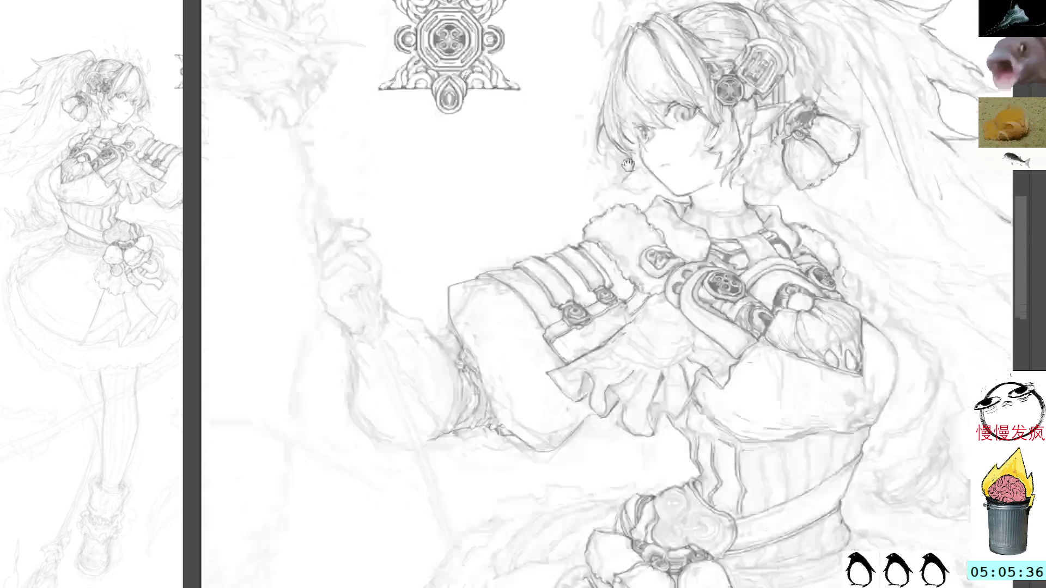
# Frame the face and raised sleeve, then add short pencil strokes on the sleeve cuff
pyautogui.scroll(-5, 628, 165)
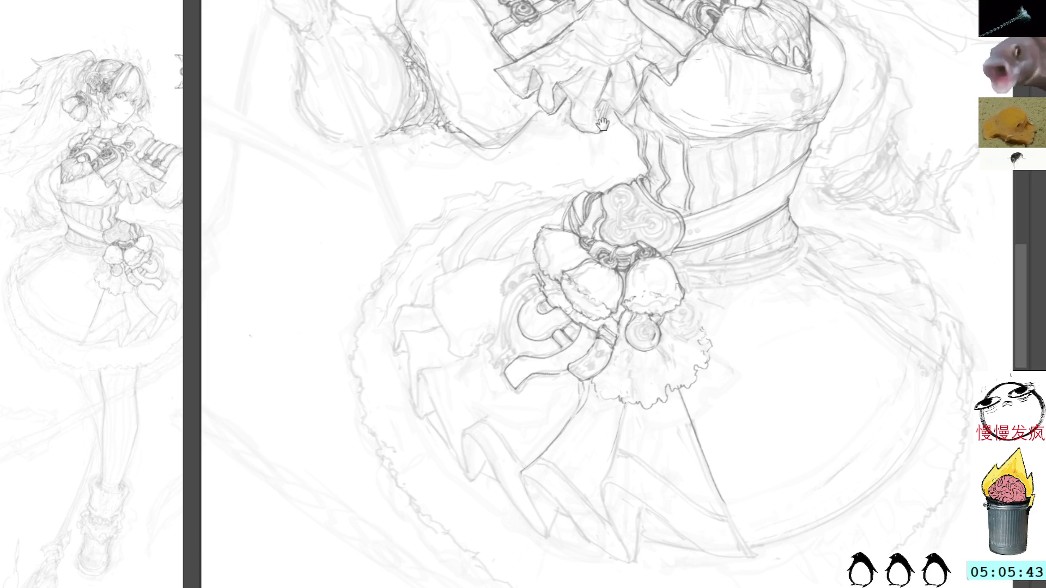
pyautogui.moveTo(602, 124); pyautogui.dragTo(614, 233)
pyautogui.moveTo(603, 158); pyautogui.dragTo(598, 150)
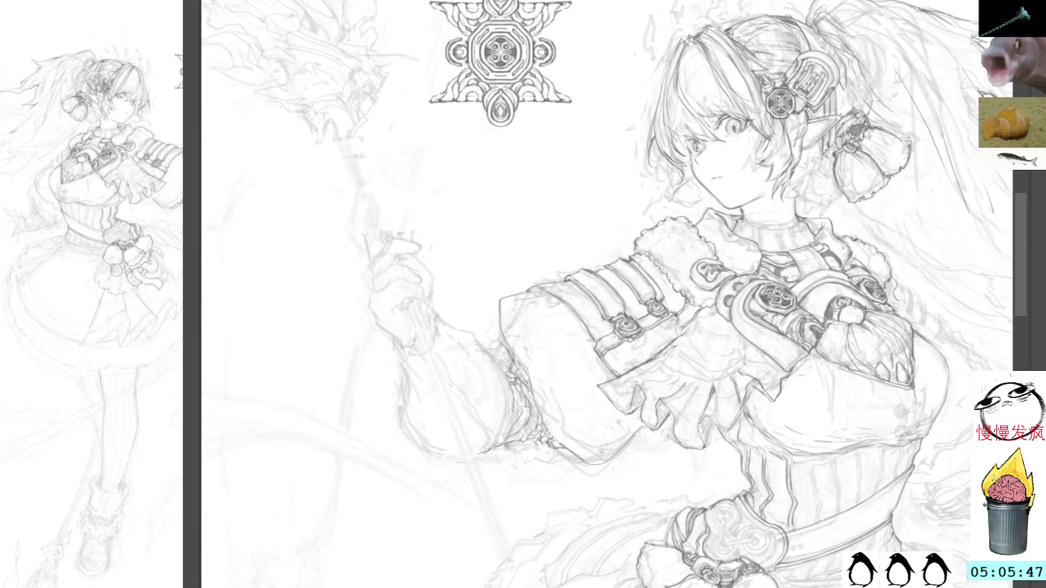
pyautogui.moveTo(763, 173)
pyautogui.mouseDown()
pyautogui.moveTo(645, 38)
pyautogui.moveTo(888, 163)
pyautogui.mouseUp()
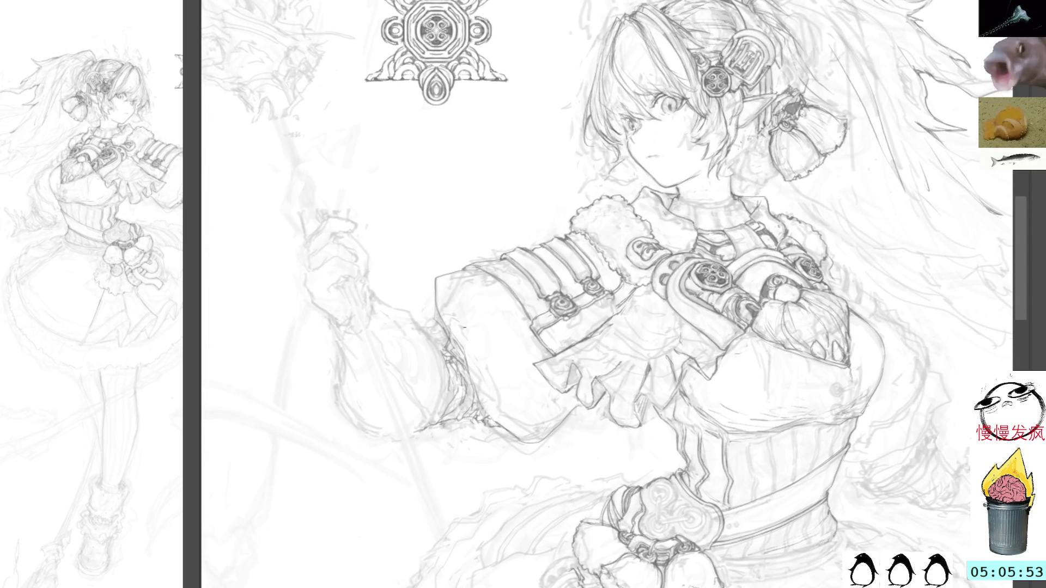
pyautogui.moveTo(463, 324)
pyautogui.mouseDown()
pyautogui.moveTo(451, 344)
pyautogui.moveTo(463, 355)
pyautogui.moveTo(465, 345)
pyautogui.mouseUp()
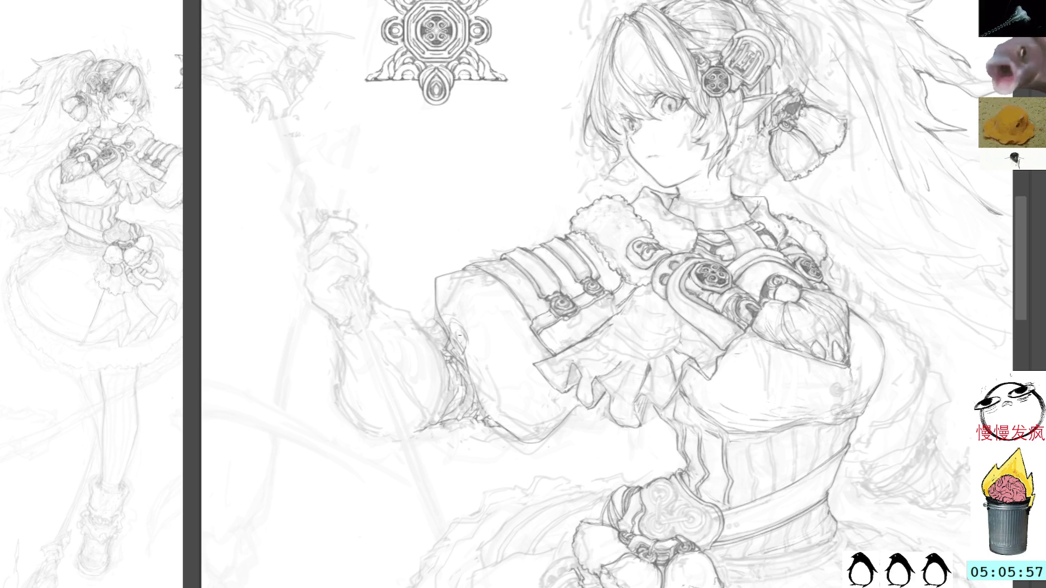
pyautogui.moveTo(467, 332)
pyautogui.mouseDown()
pyautogui.moveTo(483, 387)
pyautogui.moveTo(478, 362)
pyautogui.moveTo(477, 375)
pyautogui.mouseUp()
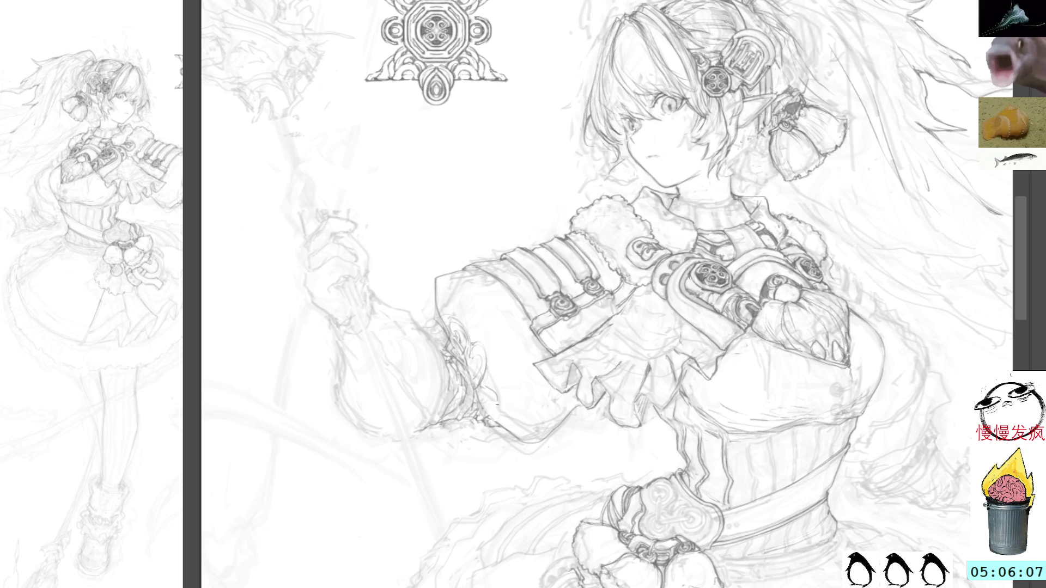
# Lasso a region of the sleeve cuff, deselect it, and switch to the rough sketch document
pyautogui.moveTo(467, 314)
pyautogui.mouseDown()
pyautogui.moveTo(488, 420)
pyautogui.moveTo(510, 415)
pyautogui.mouseUp()
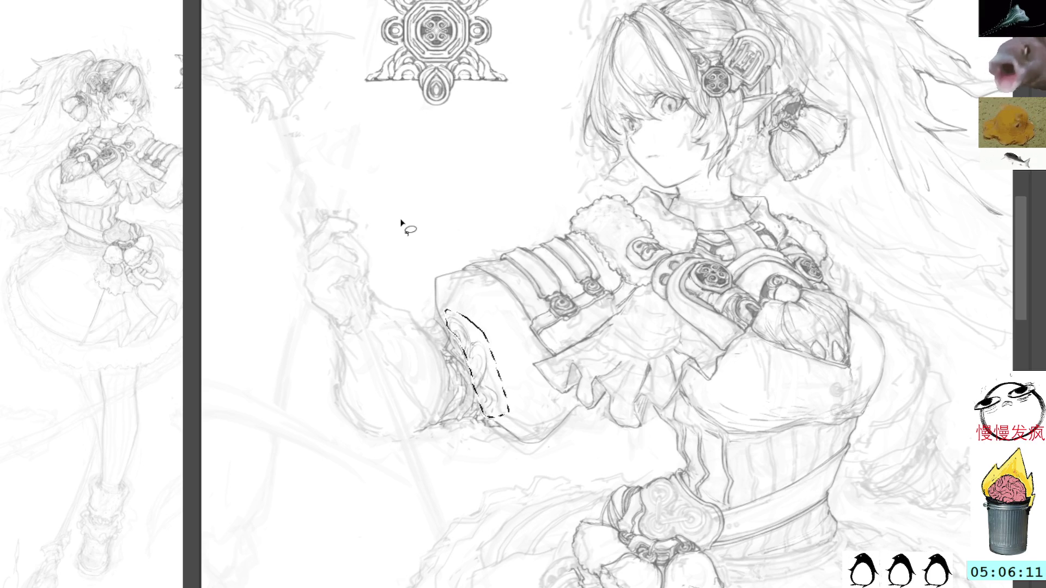
pyautogui.click(509, 319)
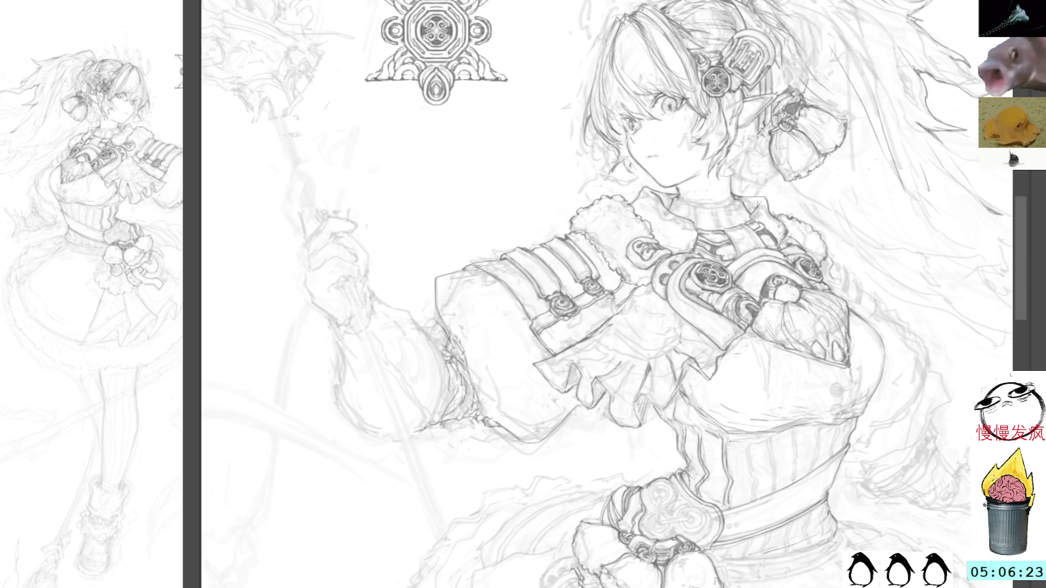
pyautogui.scroll(-5, 91, 294)
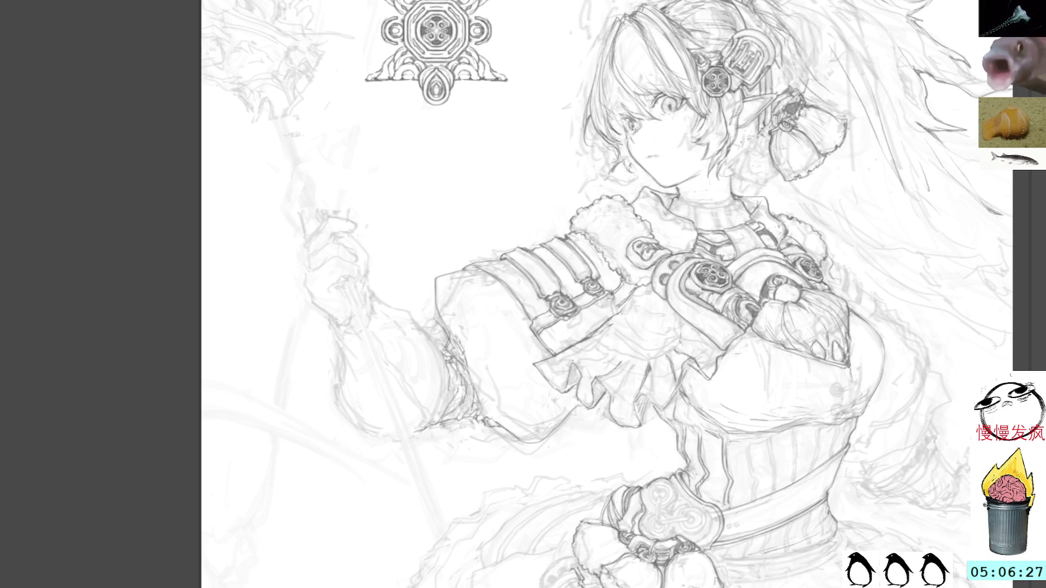
pyautogui.hotkey('ctrl', 'Tab')
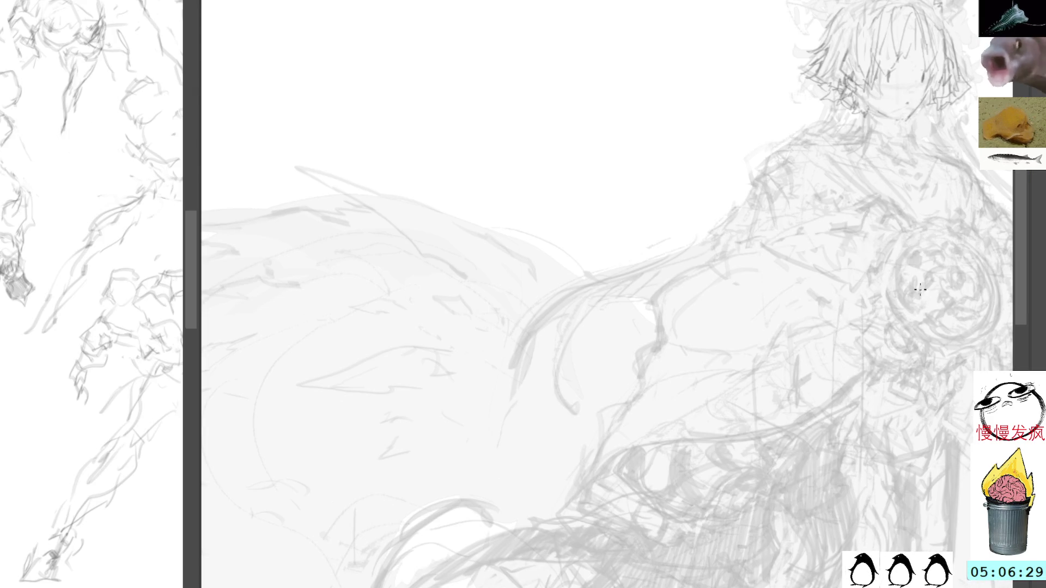
# Draw the left eye, refine the hair outline, and darken the left strands from ear to cheek
pyautogui.moveTo(920, 290); pyautogui.dragTo(824, 388)
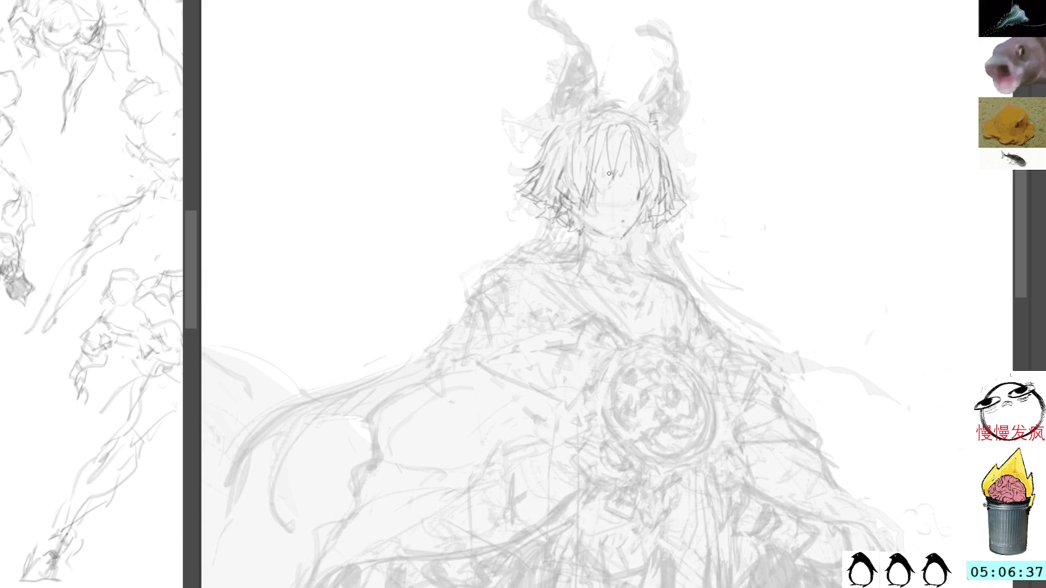
pyautogui.moveTo(591, 180)
pyautogui.mouseDown()
pyautogui.moveTo(602, 192)
pyautogui.moveTo(607, 181)
pyautogui.moveTo(644, 182)
pyautogui.moveTo(641, 194)
pyautogui.mouseUp()
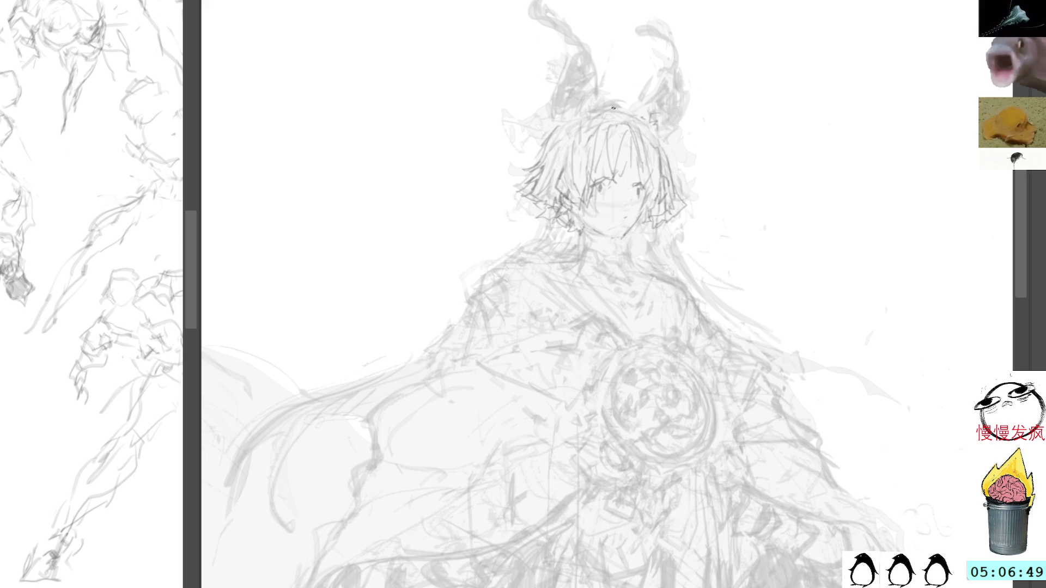
pyautogui.moveTo(599, 112)
pyautogui.mouseDown()
pyautogui.moveTo(567, 141)
pyautogui.moveTo(553, 196)
pyautogui.mouseUp()
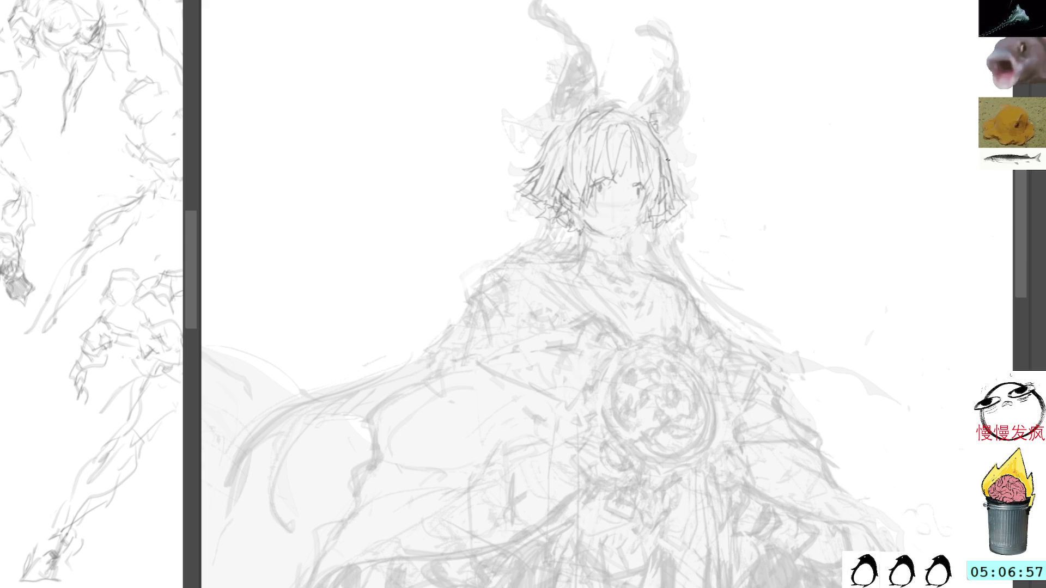
pyautogui.moveTo(561, 123); pyautogui.dragTo(536, 215)
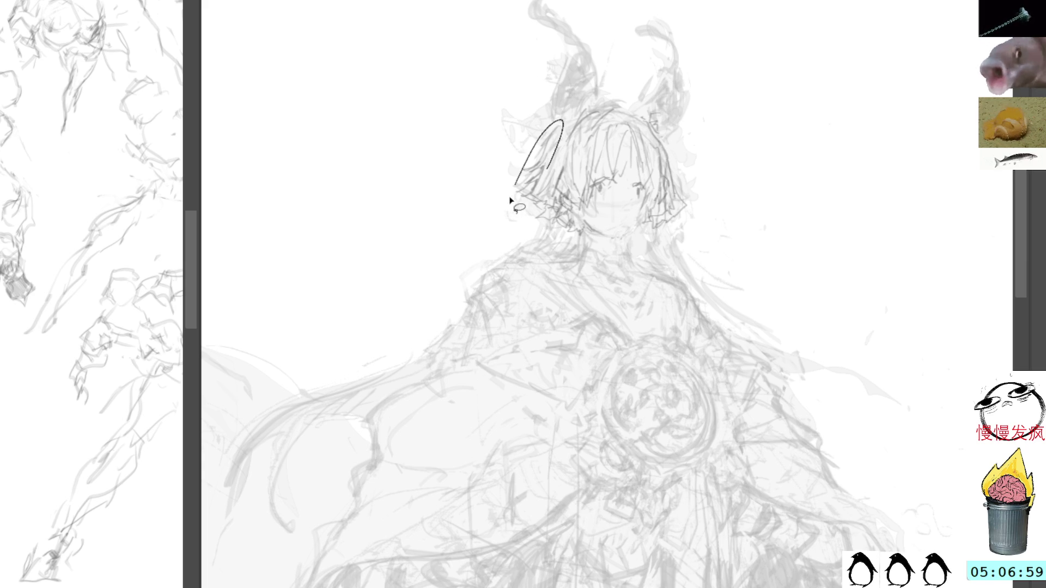
pyautogui.hotkey('ctrl', 'd')
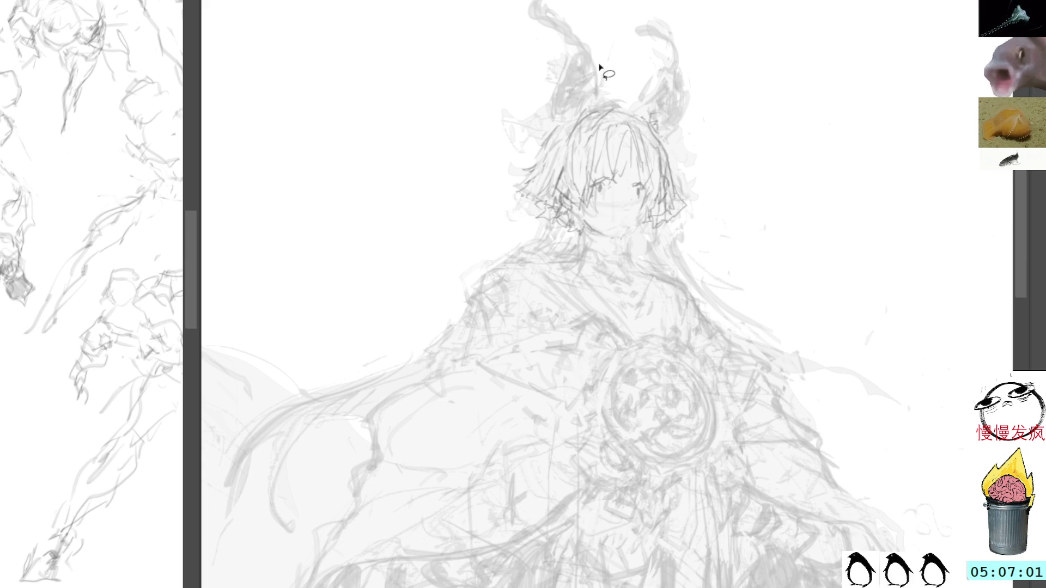
pyautogui.moveTo(569, 125)
pyautogui.mouseDown()
pyautogui.moveTo(544, 166)
pyautogui.moveTo(550, 189)
pyautogui.mouseUp()
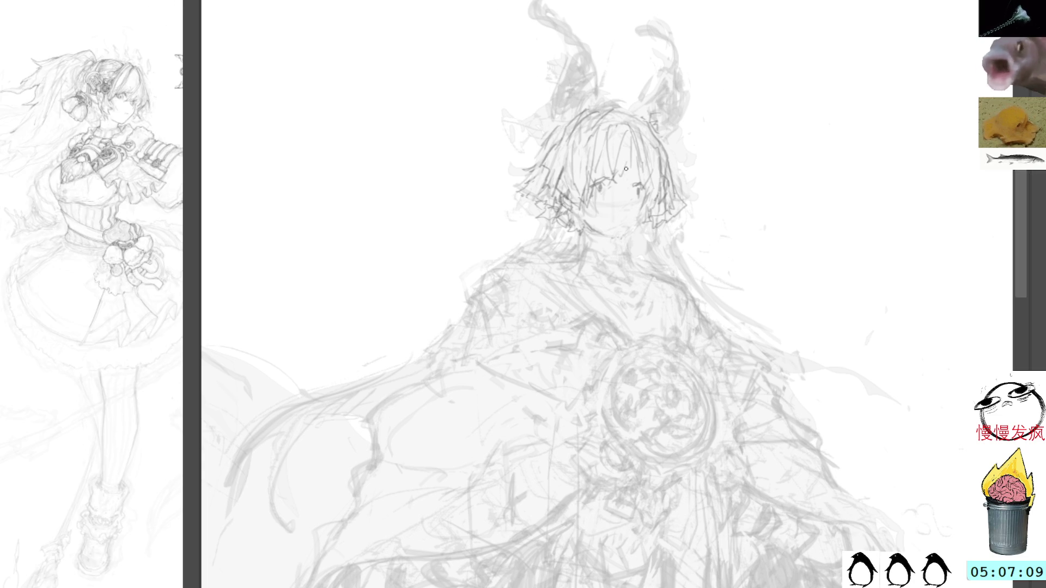
# Sketch lines running down from the chin and along the hair strand right of the face
pyautogui.moveTo(569, 233); pyautogui.dragTo(587, 273)
pyautogui.moveTo(581, 209); pyautogui.dragTo(592, 297)
pyautogui.moveTo(588, 243); pyautogui.dragTo(609, 310)
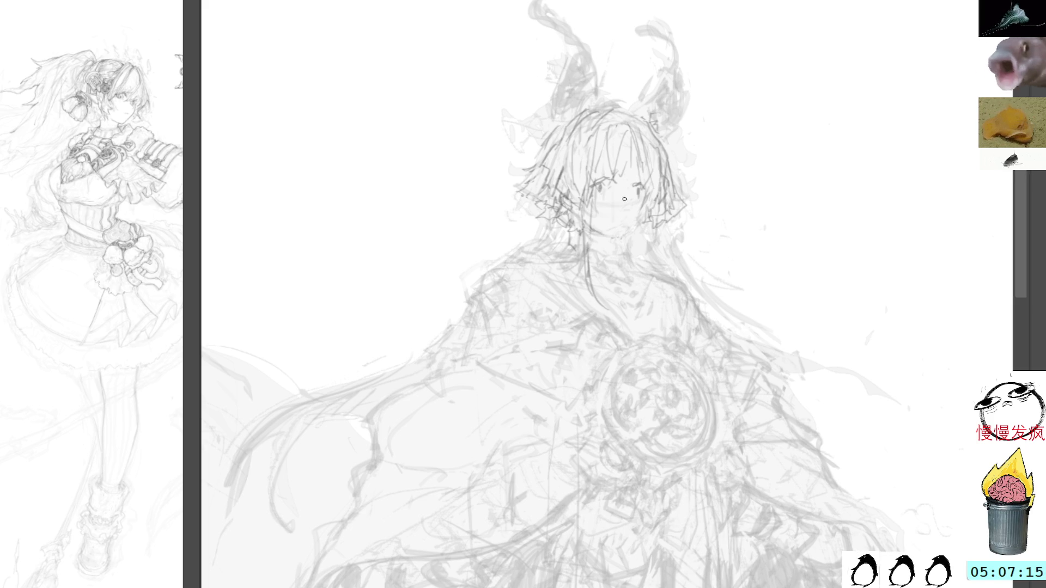
pyautogui.moveTo(664, 211); pyautogui.dragTo(655, 246)
# Darken the left eye's upper lid, add its brow, and draw the collar line across the neck
pyautogui.moveTo(594, 181)
pyautogui.mouseDown()
pyautogui.moveTo(609, 177)
pyautogui.moveTo(609, 192)
pyautogui.mouseUp()
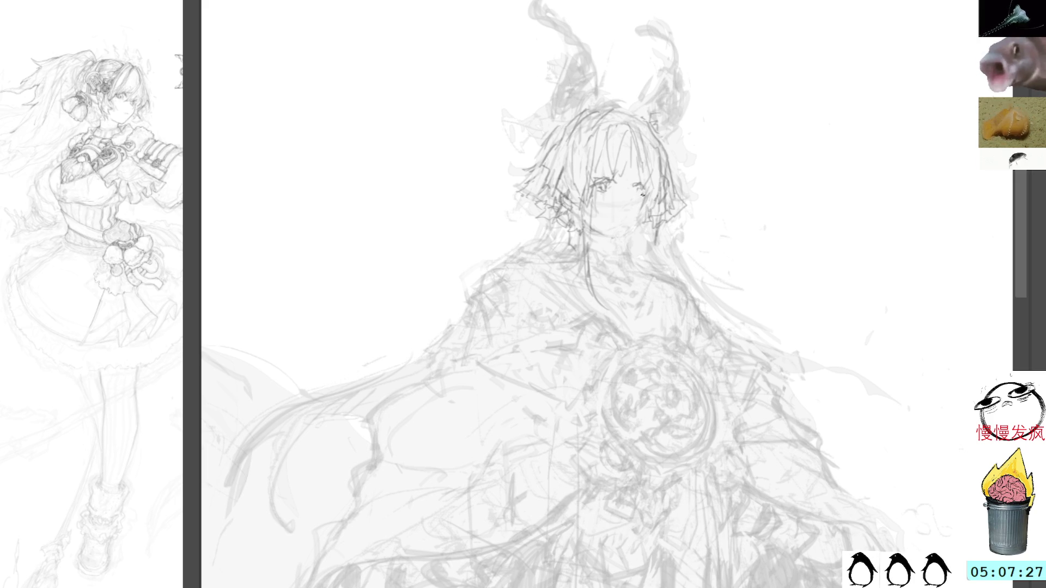
pyautogui.moveTo(598, 184); pyautogui.dragTo(613, 182)
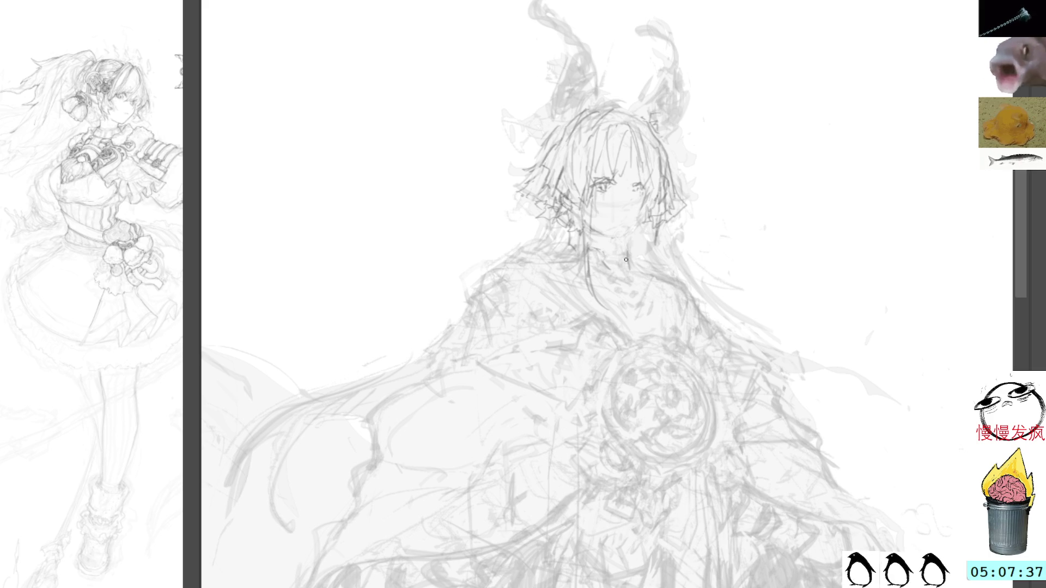
pyautogui.moveTo(598, 252)
pyautogui.mouseDown()
pyautogui.moveTo(628, 256)
pyautogui.moveTo(605, 275)
pyautogui.moveTo(640, 289)
pyautogui.moveTo(630, 282)
pyautogui.mouseUp()
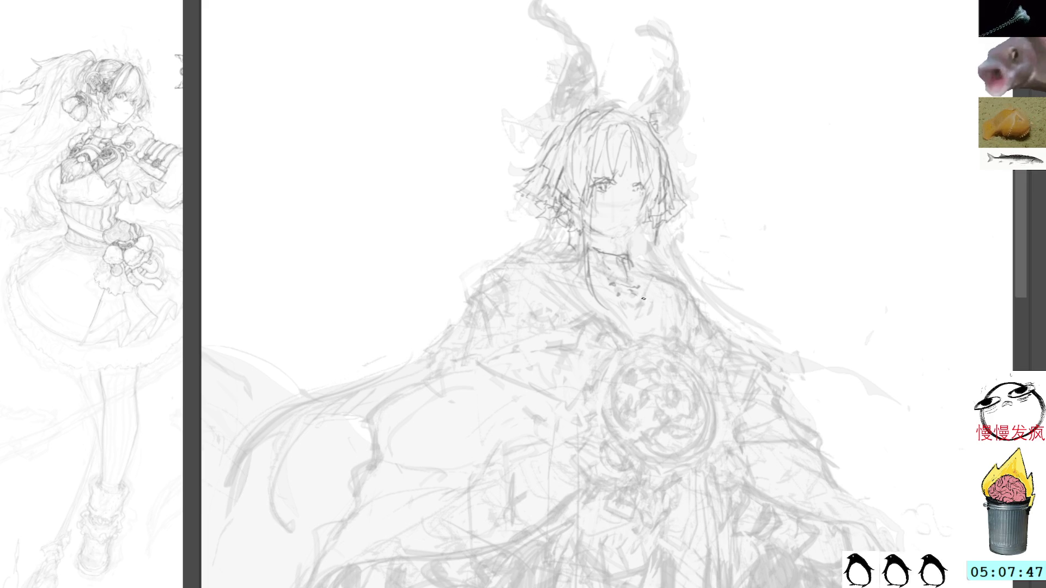
pyautogui.moveTo(645, 303)
pyautogui.mouseDown()
pyautogui.moveTo(636, 291)
pyautogui.moveTo(631, 304)
pyautogui.moveTo(644, 302)
pyautogui.mouseUp()
pyautogui.moveTo(674, 270); pyautogui.dragTo(594, 152)
# Erase a stray stroke right of the face and redraw the right side of the face and neck
pyautogui.moveTo(651, 199); pyautogui.dragTo(685, 236)
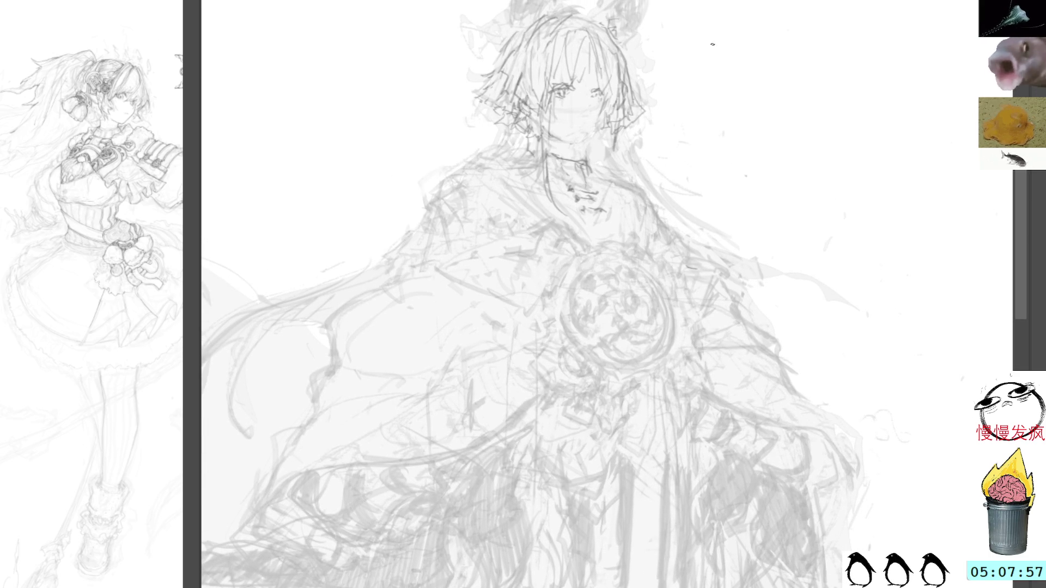
pyautogui.moveTo(627, 129)
pyautogui.mouseDown()
pyautogui.moveTo(619, 161)
pyautogui.moveTo(608, 162)
pyautogui.moveTo(613, 133)
pyautogui.mouseUp()
pyautogui.press('m')
pyautogui.moveTo(621, 175); pyautogui.dragTo(617, 188)
pyautogui.press('Delete')
pyautogui.moveTo(621, 146); pyautogui.dragTo(626, 212)
pyautogui.moveTo(619, 174); pyautogui.dragTo(619, 200)
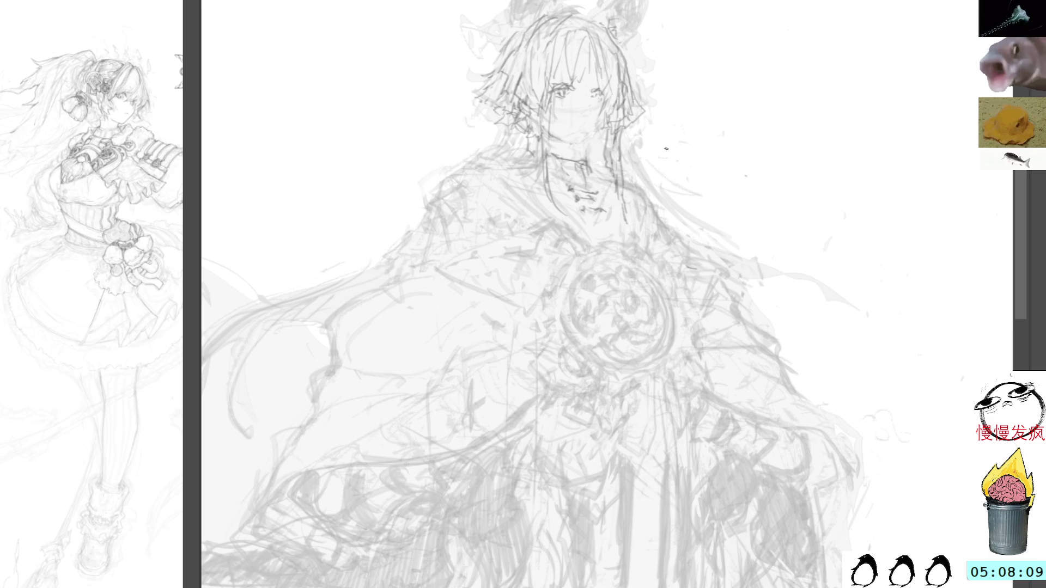
pyautogui.moveTo(665, 148); pyautogui.dragTo(711, 240)
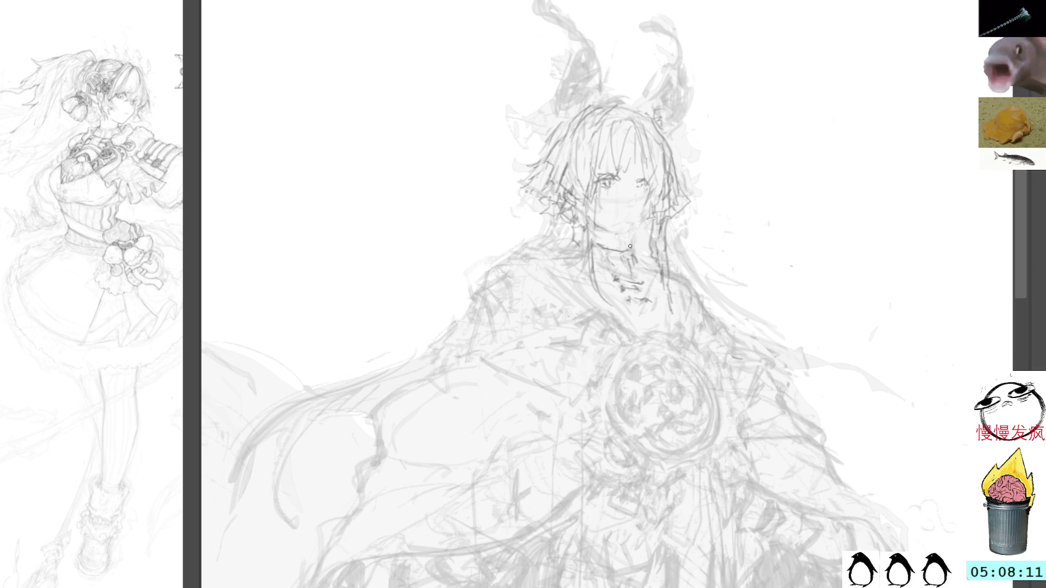
# Draw a collar line from the neck and a dark outline along the left shoulder
pyautogui.moveTo(633, 255); pyautogui.dragTo(658, 272)
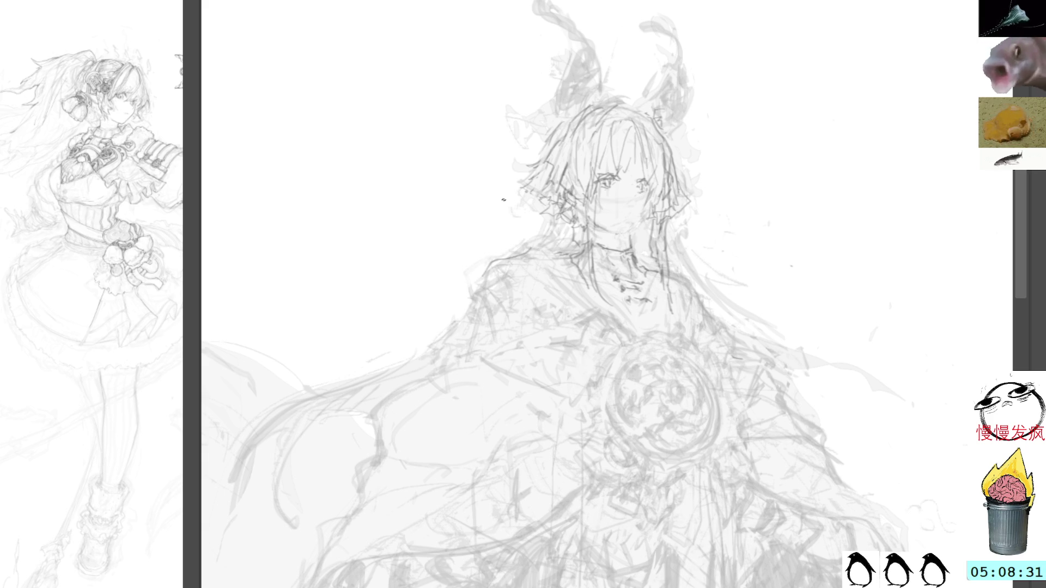
pyautogui.moveTo(493, 261); pyautogui.dragTo(473, 309)
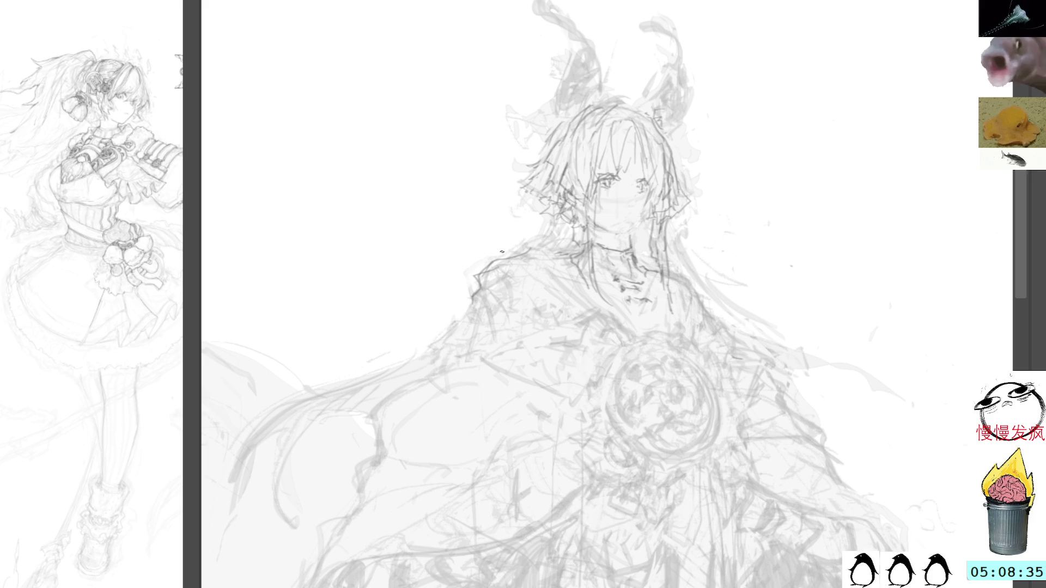
pyautogui.press('l')
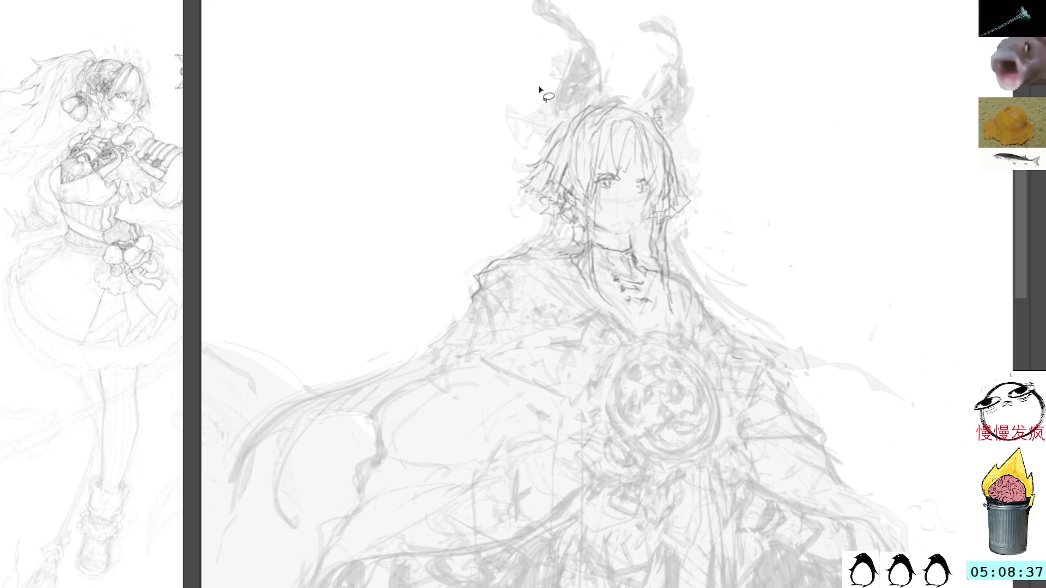
pyautogui.moveTo(539, 243); pyautogui.dragTo(546, 270)
pyautogui.hotkey('ctrl', 'd')
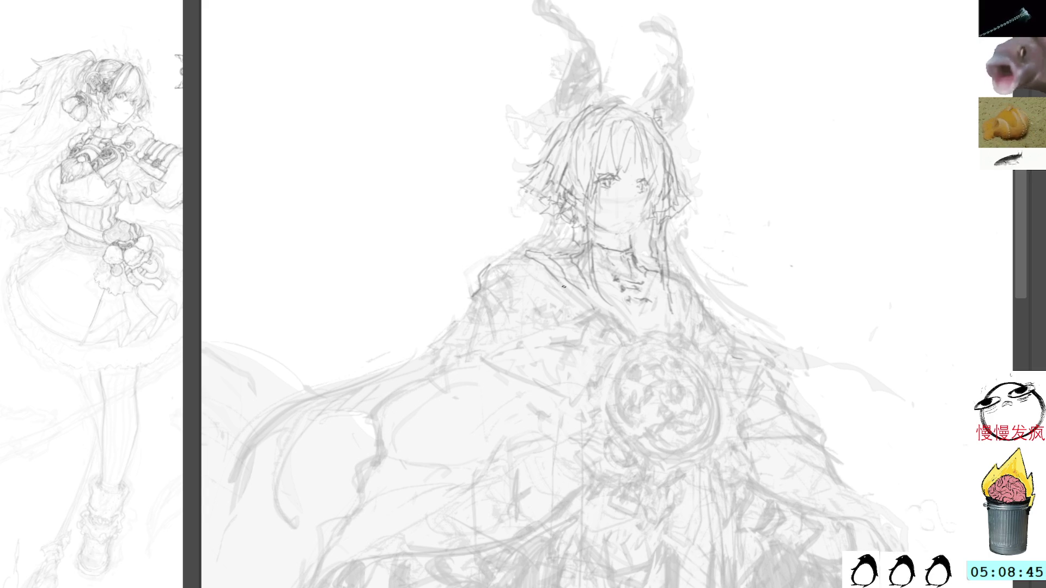
pyautogui.moveTo(519, 255)
pyautogui.mouseDown()
pyautogui.moveTo(486, 265)
pyautogui.moveTo(467, 325)
pyautogui.mouseUp()
pyautogui.moveTo(517, 252)
pyautogui.mouseDown()
pyautogui.moveTo(497, 258)
pyautogui.moveTo(477, 293)
pyautogui.mouseUp()
# Draw the right collar line and a collar stroke down toward the chest, discarding a stray curve
pyautogui.moveTo(663, 264); pyautogui.dragTo(723, 339)
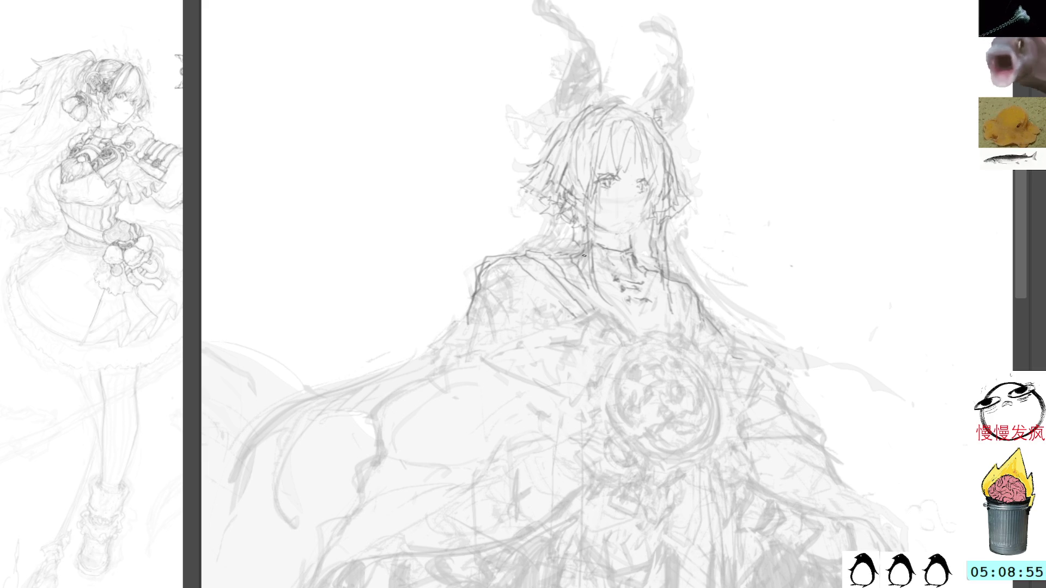
pyautogui.moveTo(585, 292); pyautogui.dragTo(554, 263)
pyautogui.hotkey('ctrl', 'z')
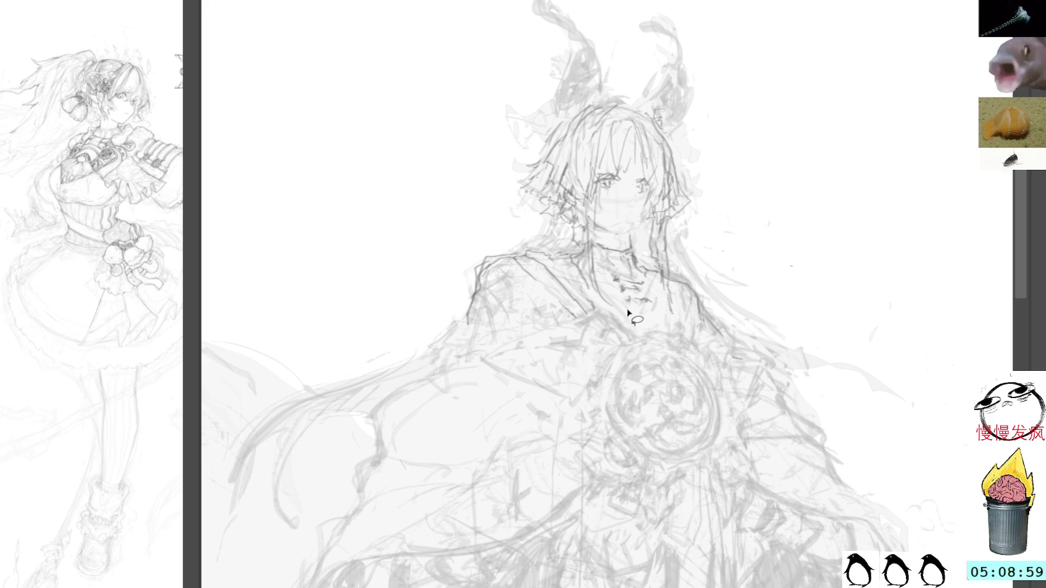
pyautogui.moveTo(552, 258); pyautogui.dragTo(596, 309)
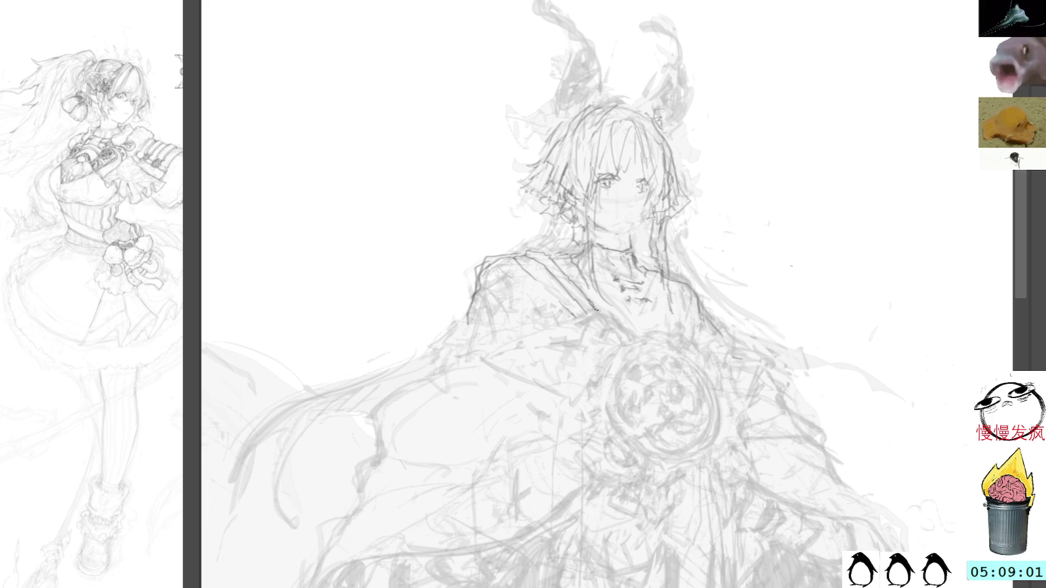
pyautogui.moveTo(551, 252); pyautogui.dragTo(555, 260)
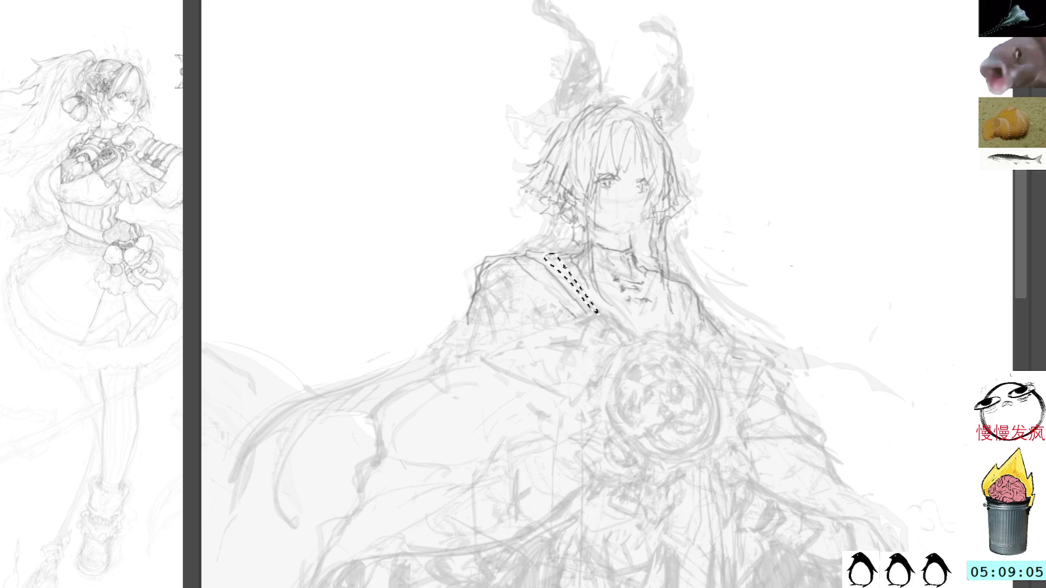
pyautogui.hotkey('ctrl', 'd')
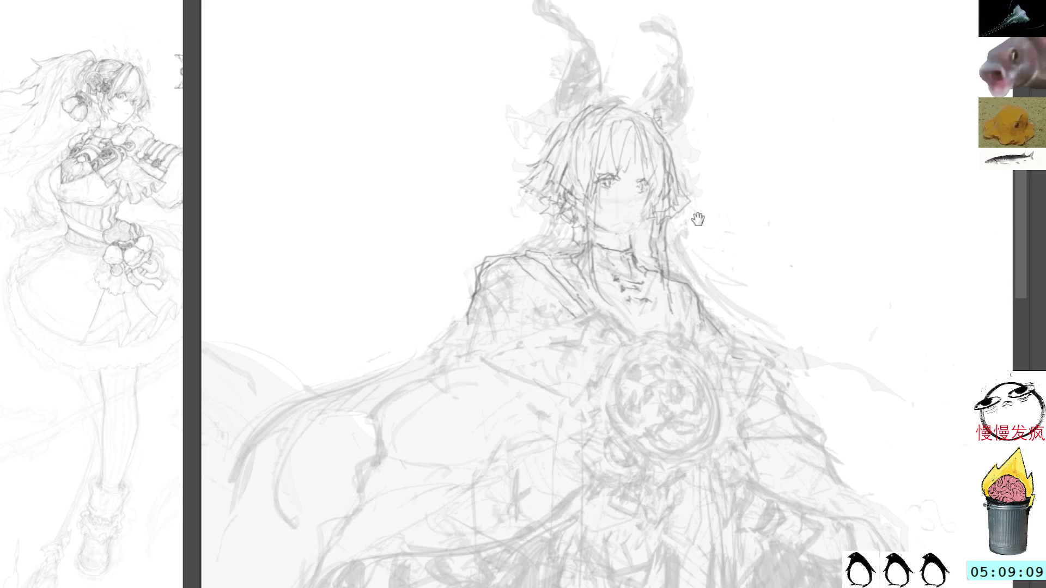
pyautogui.moveTo(682, 212); pyautogui.dragTo(734, 279)
pyautogui.hotkey('ctrl', 'z')
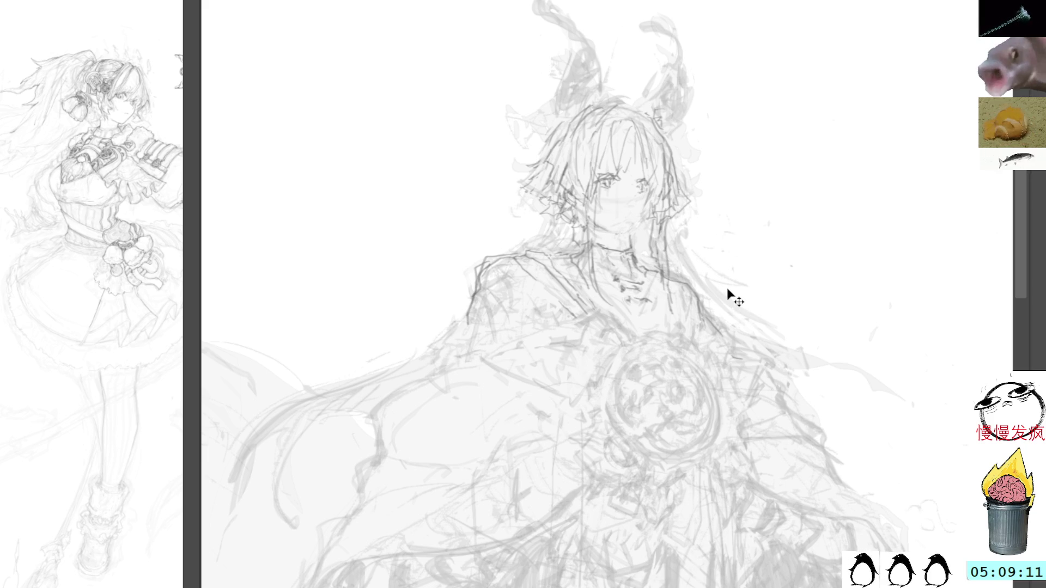
pyautogui.moveTo(815, 338); pyautogui.dragTo(752, 202)
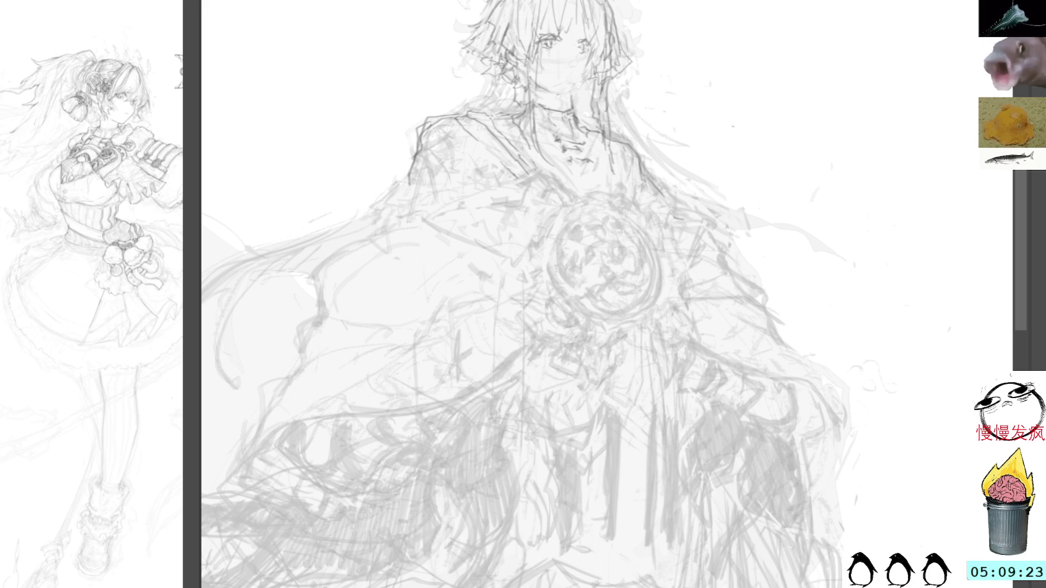
# Centre the mirror guides on the emblem and draw its symmetric ring with side ornaments
pyautogui.moveTo(427, 523)
pyautogui.mouseDown()
pyautogui.moveTo(778, 250)
pyautogui.moveTo(867, 294)
pyautogui.moveTo(695, 346)
pyautogui.moveTo(675, 313)
pyautogui.mouseUp()
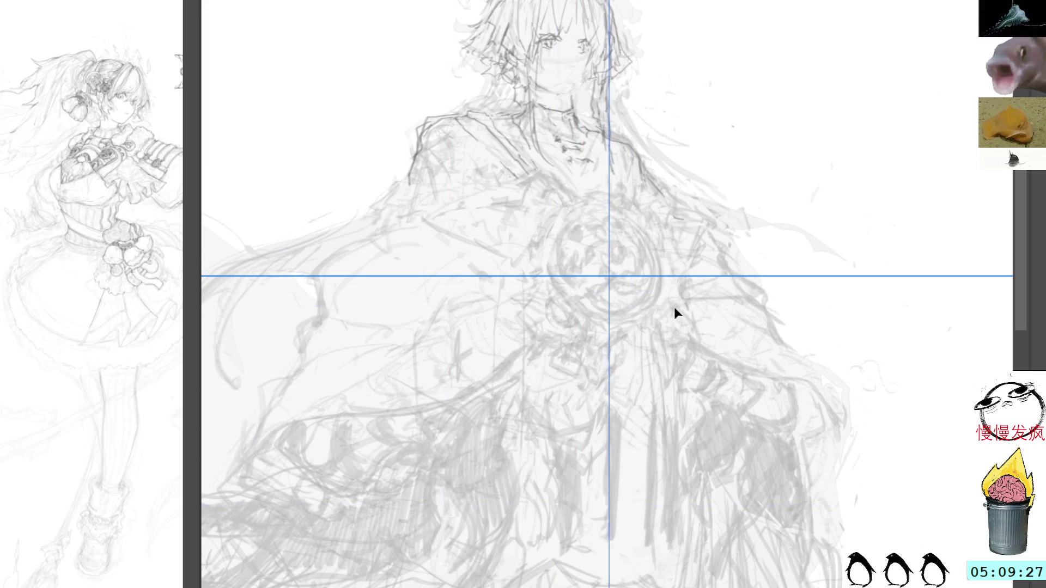
pyautogui.moveTo(621, 215); pyautogui.dragTo(674, 262)
pyautogui.moveTo(583, 220); pyautogui.dragTo(634, 219)
pyautogui.moveTo(675, 266)
pyautogui.mouseDown()
pyautogui.moveTo(622, 218)
pyautogui.moveTo(526, 271)
pyautogui.moveTo(542, 241)
pyautogui.moveTo(522, 225)
pyautogui.moveTo(562, 230)
pyautogui.moveTo(545, 227)
pyautogui.moveTo(542, 241)
pyautogui.moveTo(560, 222)
pyautogui.mouseUp()
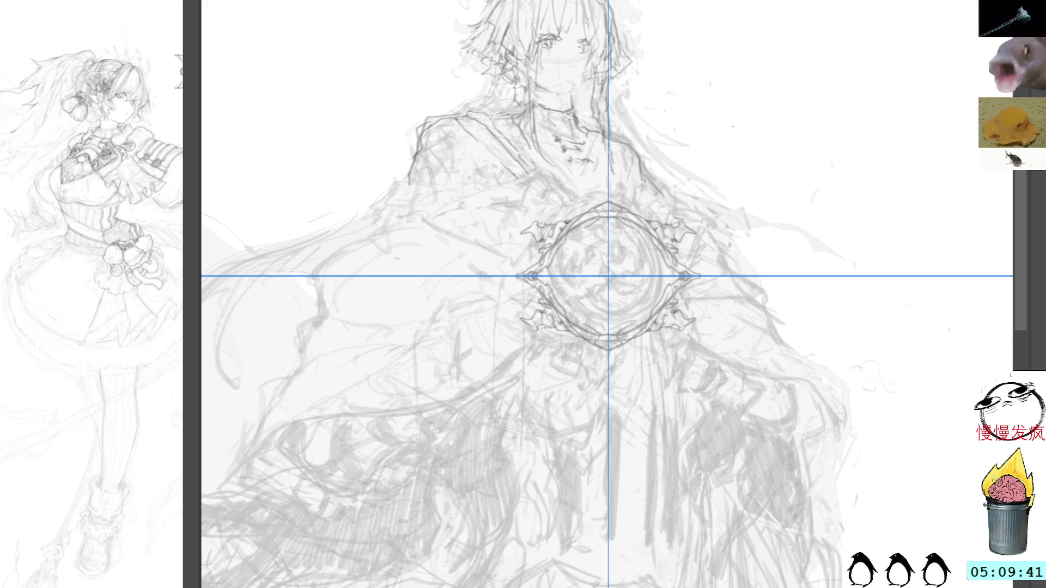
pyautogui.moveTo(562, 284)
pyautogui.mouseDown()
pyautogui.moveTo(568, 308)
pyautogui.moveTo(646, 329)
pyautogui.mouseUp()
pyautogui.moveTo(564, 302)
pyautogui.mouseDown()
pyautogui.moveTo(590, 320)
pyautogui.moveTo(557, 286)
pyautogui.moveTo(559, 260)
pyautogui.moveTo(624, 231)
pyautogui.moveTo(555, 257)
pyautogui.moveTo(556, 297)
pyautogui.moveTo(563, 264)
pyautogui.moveTo(559, 285)
pyautogui.moveTo(541, 280)
pyautogui.mouseUp()
pyautogui.hotkey('ctrl', 'z')
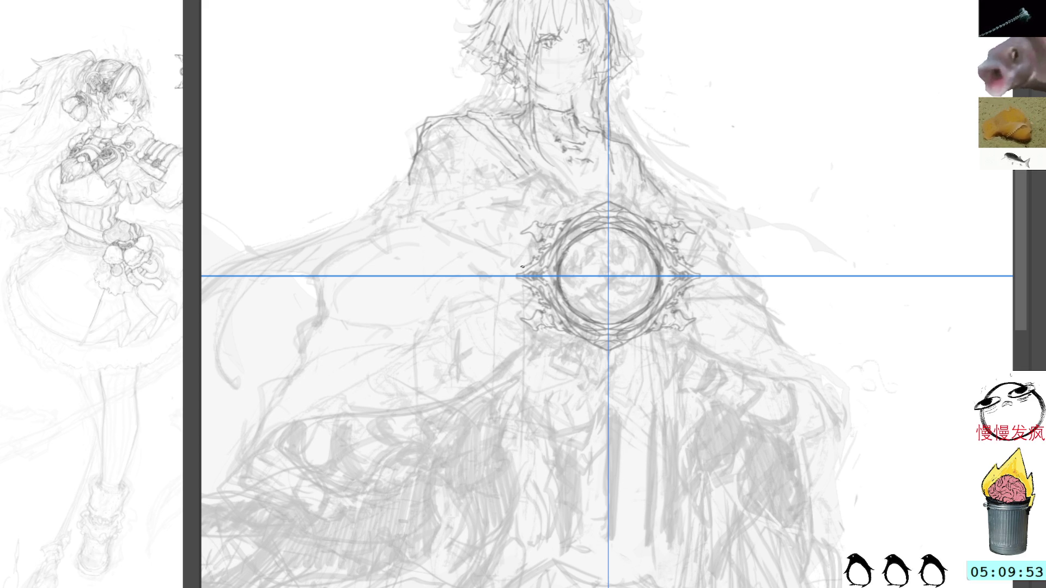
pyautogui.moveTo(522, 266); pyautogui.dragTo(542, 252)
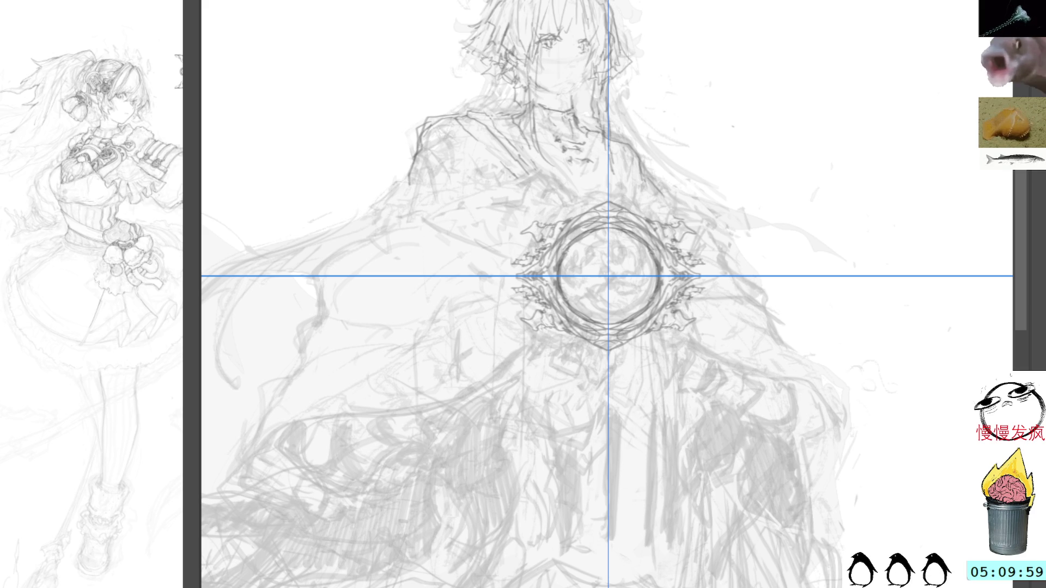
pyautogui.hotkey('ctrl', ';')
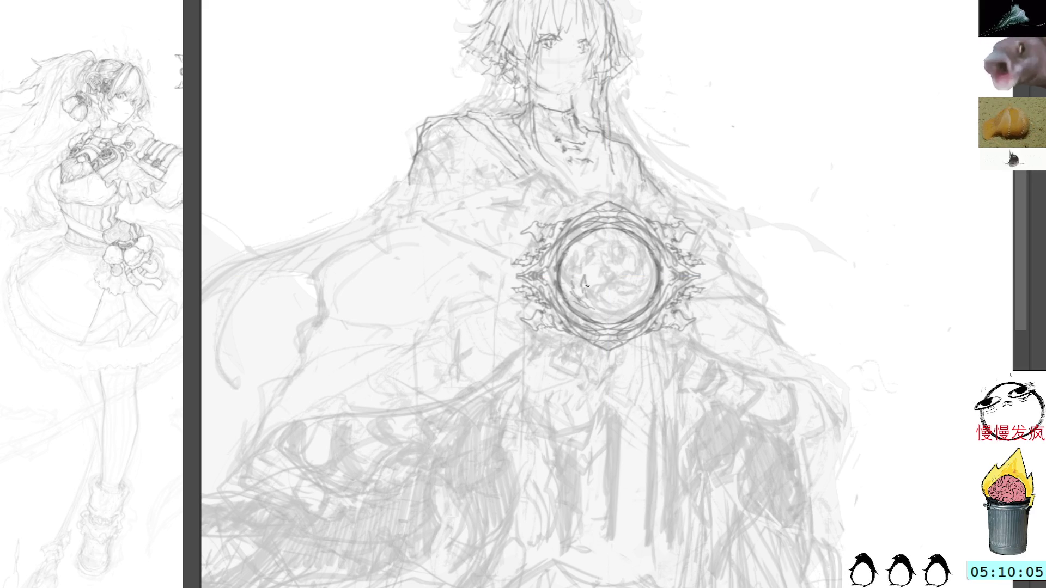
# Sketch arcs and detail inside the central ring, discarding a spiral and an S-curve
pyautogui.moveTo(591, 281)
pyautogui.mouseDown()
pyautogui.moveTo(591, 307)
pyautogui.moveTo(602, 314)
pyautogui.moveTo(598, 297)
pyautogui.moveTo(623, 312)
pyautogui.moveTo(611, 300)
pyautogui.mouseUp()
pyautogui.moveTo(619, 303)
pyautogui.mouseDown()
pyautogui.moveTo(603, 294)
pyautogui.moveTo(613, 313)
pyautogui.mouseUp()
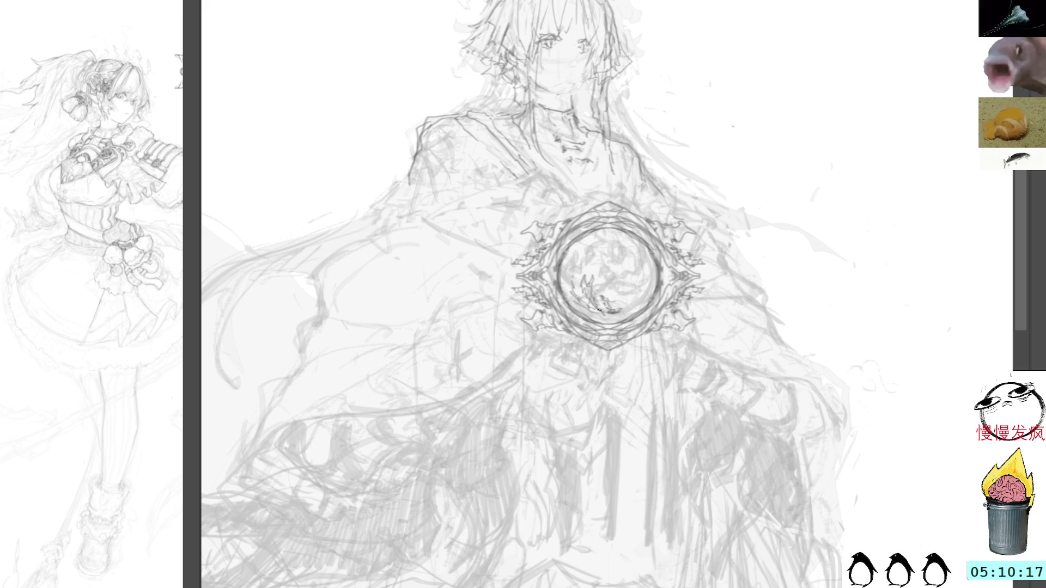
pyautogui.moveTo(569, 266)
pyautogui.mouseDown()
pyautogui.moveTo(628, 254)
pyautogui.moveTo(614, 296)
pyautogui.mouseUp()
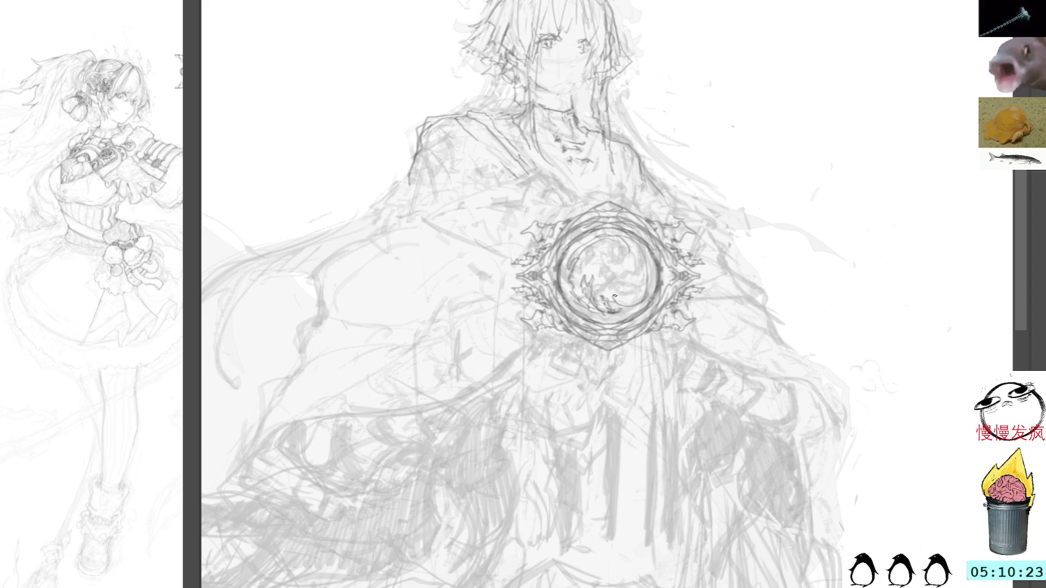
pyautogui.moveTo(627, 252); pyautogui.dragTo(609, 276)
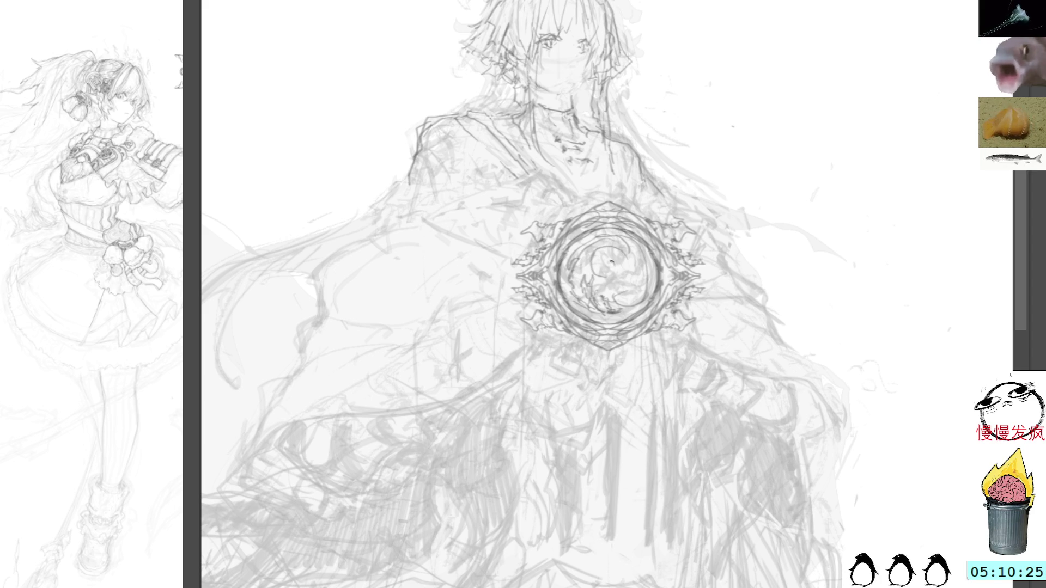
pyautogui.hotkey('ctrl', 'z')
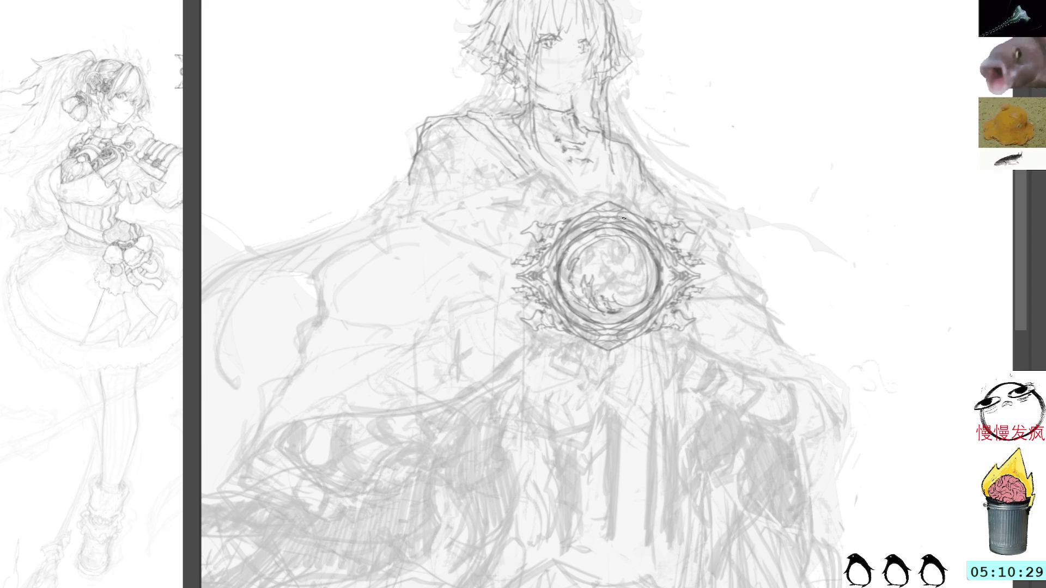
pyautogui.moveTo(587, 253)
pyautogui.mouseDown()
pyautogui.moveTo(599, 281)
pyautogui.moveTo(635, 286)
pyautogui.moveTo(619, 246)
pyautogui.mouseUp()
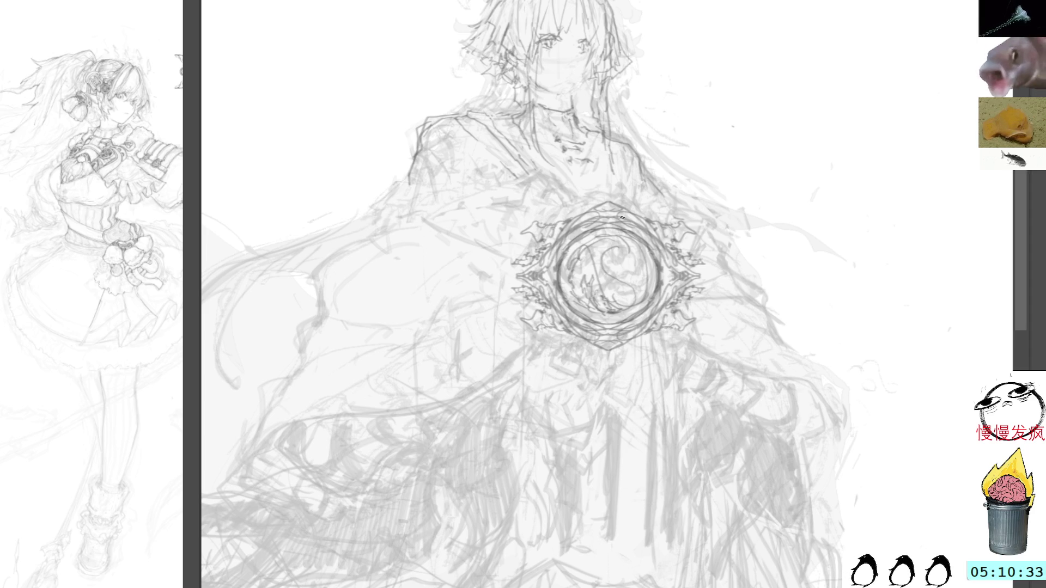
pyautogui.hotkey('ctrl', 'z')
pyautogui.hotkey('ctrl', 'z')
pyautogui.hotkey('ctrl', 'z')
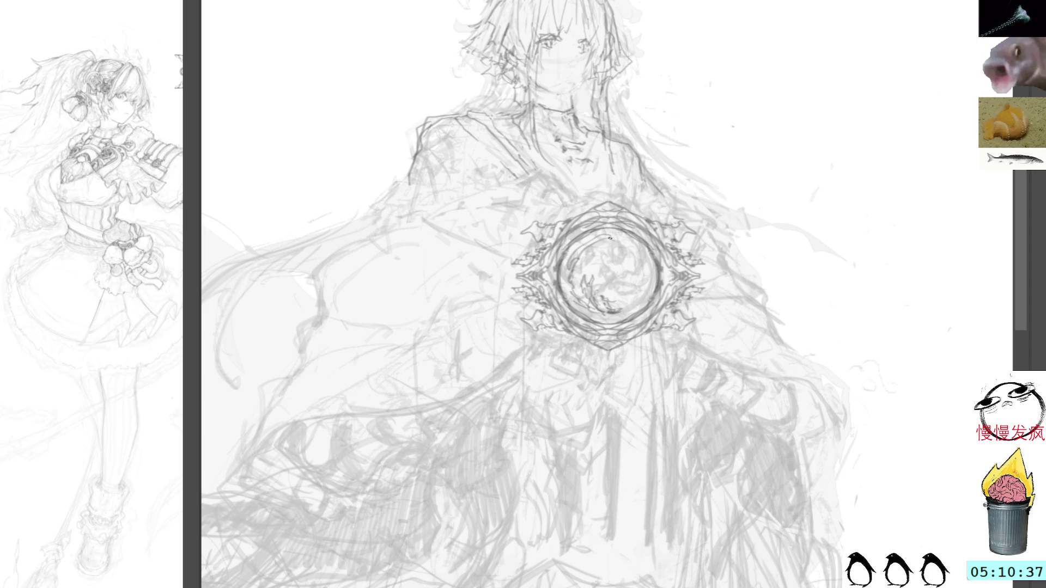
pyautogui.moveTo(604, 284); pyautogui.dragTo(606, 288)
pyautogui.hotkey('ctrl', 'd')
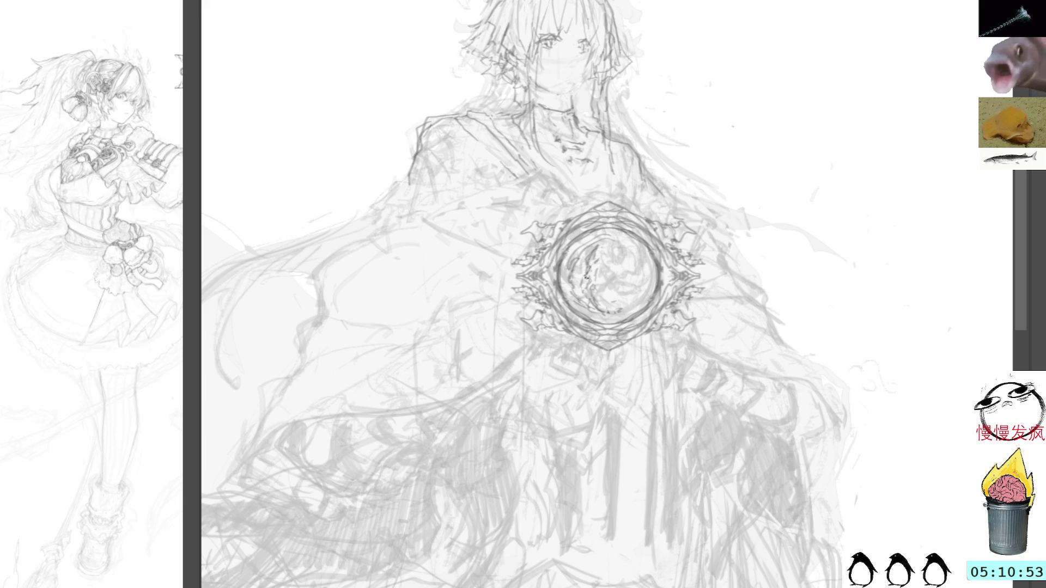
# Add dark strokes and short marks forming the coiled dragon inside the ring
pyautogui.moveTo(587, 265)
pyautogui.mouseDown()
pyautogui.moveTo(584, 286)
pyautogui.moveTo(605, 249)
pyautogui.moveTo(602, 284)
pyautogui.moveTo(619, 280)
pyautogui.moveTo(627, 251)
pyautogui.moveTo(632, 277)
pyautogui.moveTo(632, 247)
pyautogui.moveTo(648, 281)
pyautogui.mouseUp()
pyautogui.moveTo(617, 249)
pyautogui.mouseDown()
pyautogui.moveTo(622, 266)
pyautogui.moveTo(614, 236)
pyautogui.mouseUp()
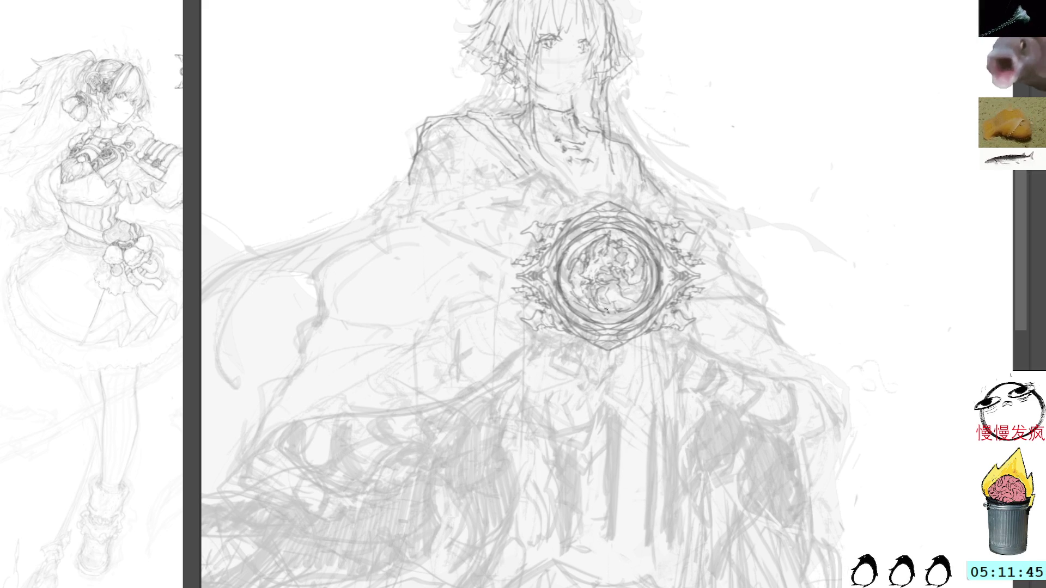
pyautogui.moveTo(572, 263)
pyautogui.mouseDown()
pyautogui.moveTo(575, 291)
pyautogui.moveTo(612, 312)
pyautogui.mouseUp()
pyautogui.moveTo(570, 286)
pyautogui.mouseDown()
pyautogui.moveTo(610, 311)
pyautogui.moveTo(639, 292)
pyautogui.moveTo(625, 303)
pyautogui.mouseUp()
pyautogui.hotkey('ctrl', 'z')
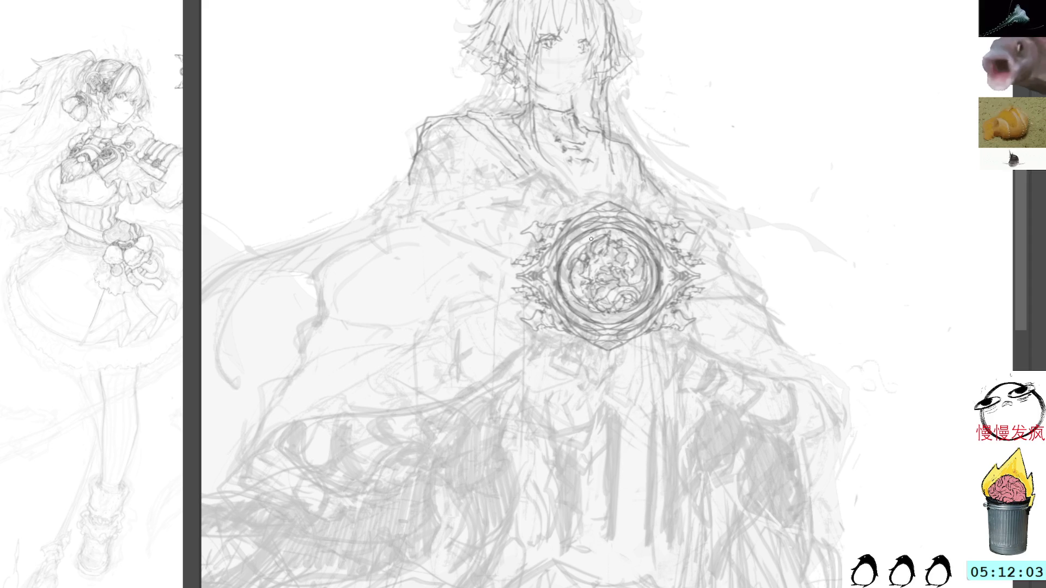
pyautogui.moveTo(630, 189); pyautogui.dragTo(703, 210)
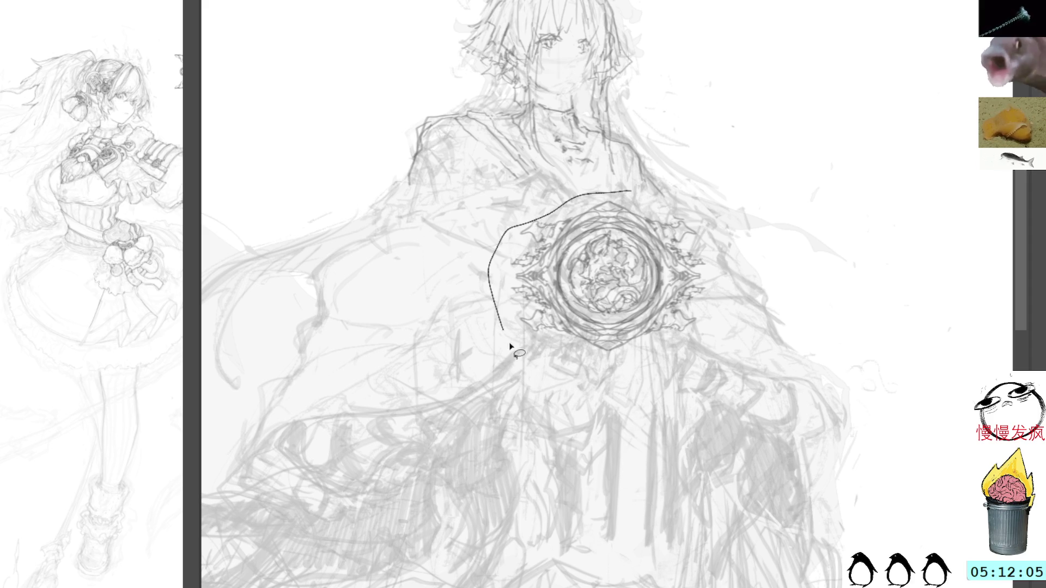
# Move the selected ring emblem right onto blank canvas beside the figure
pyautogui.hotkey('ctrl', 't')
pyautogui.moveTo(664, 258)
pyautogui.mouseDown()
pyautogui.moveTo(758, 283)
pyautogui.moveTo(681, 299)
pyautogui.mouseUp()
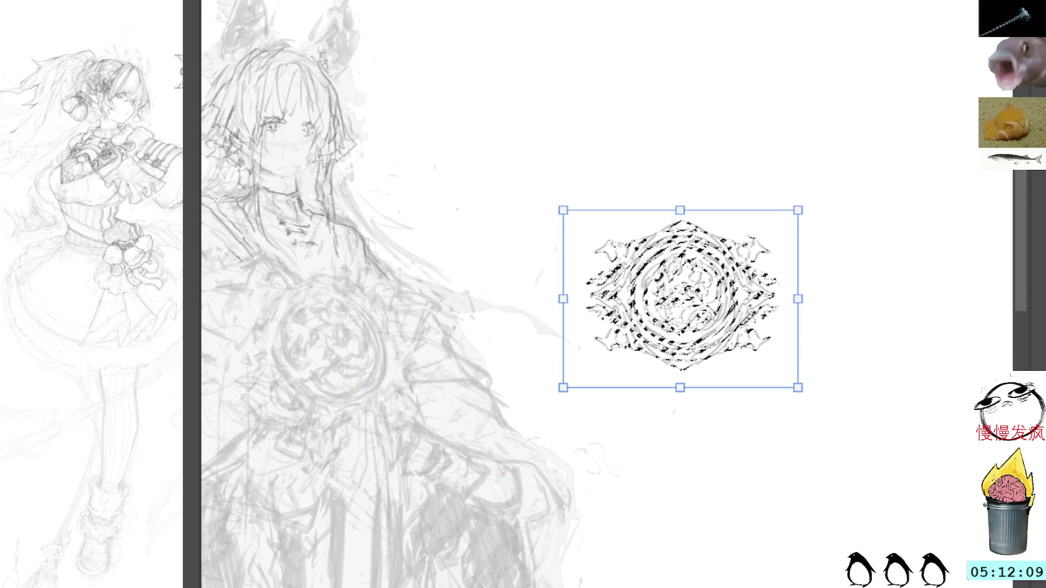
pyautogui.press('Return')
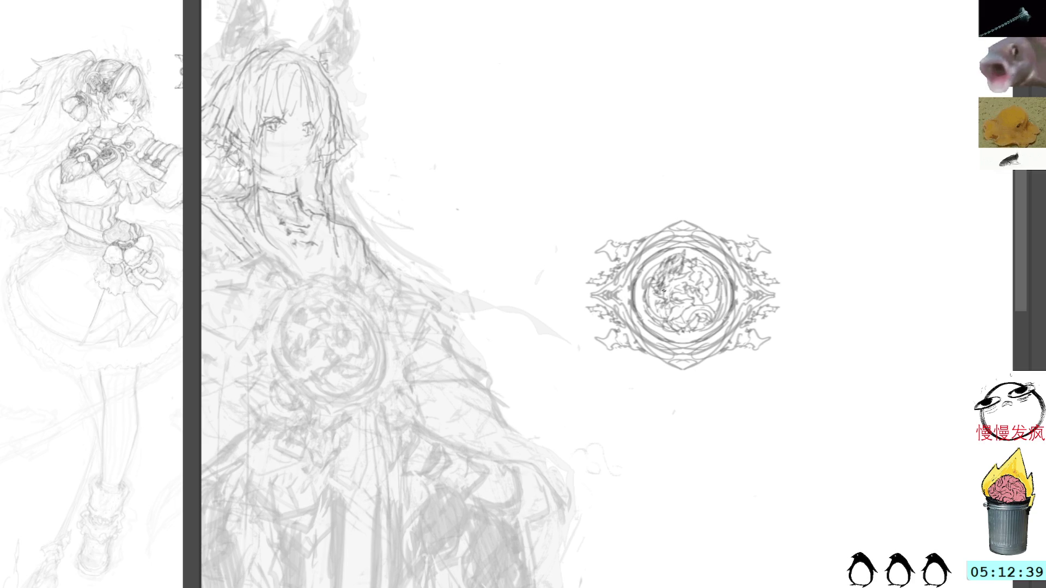
# Add small detail marks to the dragon inside the emblem
pyautogui.moveTo(671, 257); pyautogui.dragTo(664, 269)
pyautogui.hotkey('ctrl', 'z')
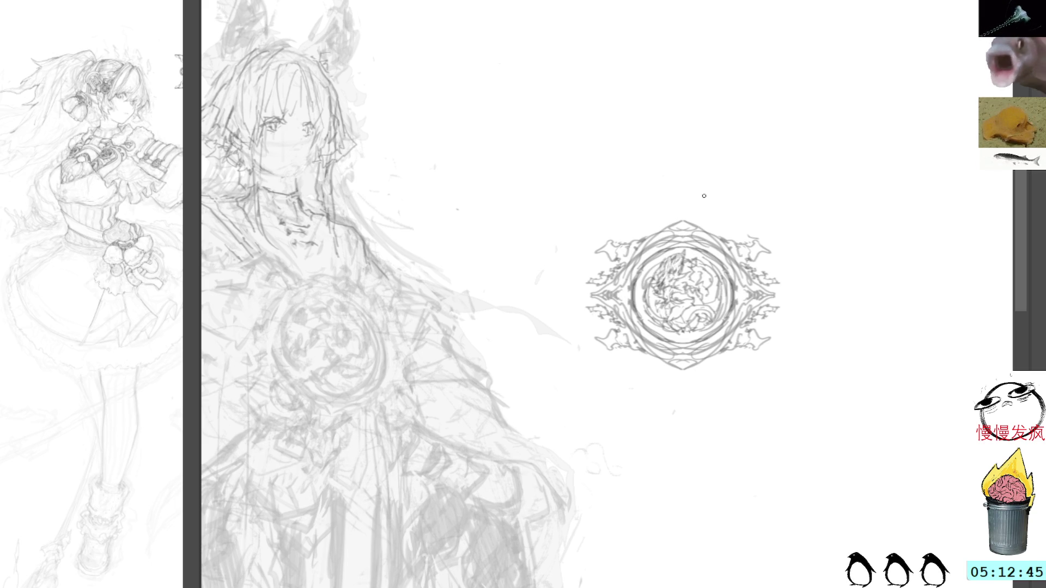
pyautogui.moveTo(685, 255); pyautogui.dragTo(697, 270)
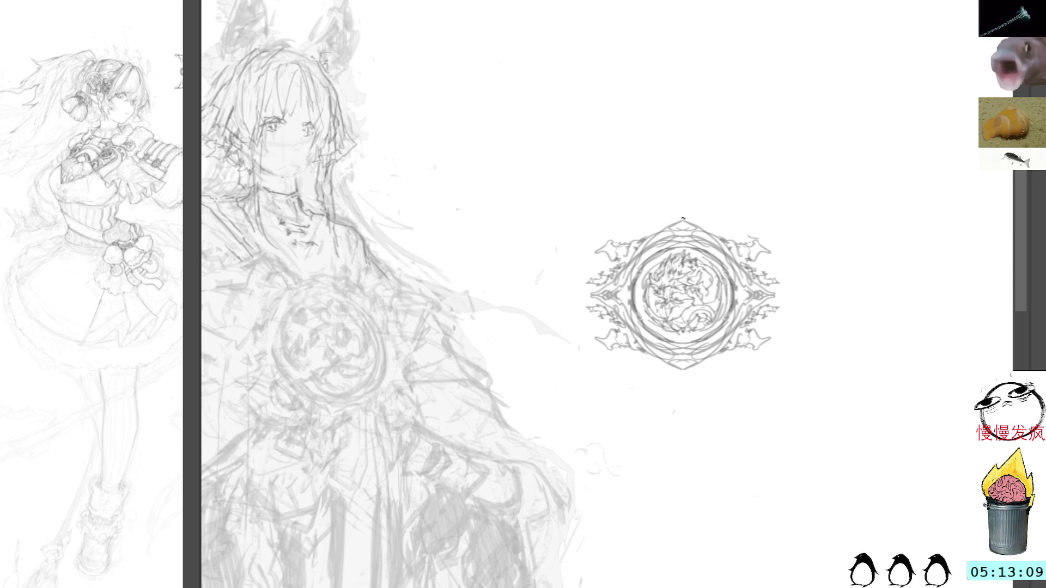
# Trace a darker, firmer outline along the right ear, redoing the first attempt
pyautogui.hscroll(-3, 673, 161)
pyautogui.hscroll(-3, 701, 138)
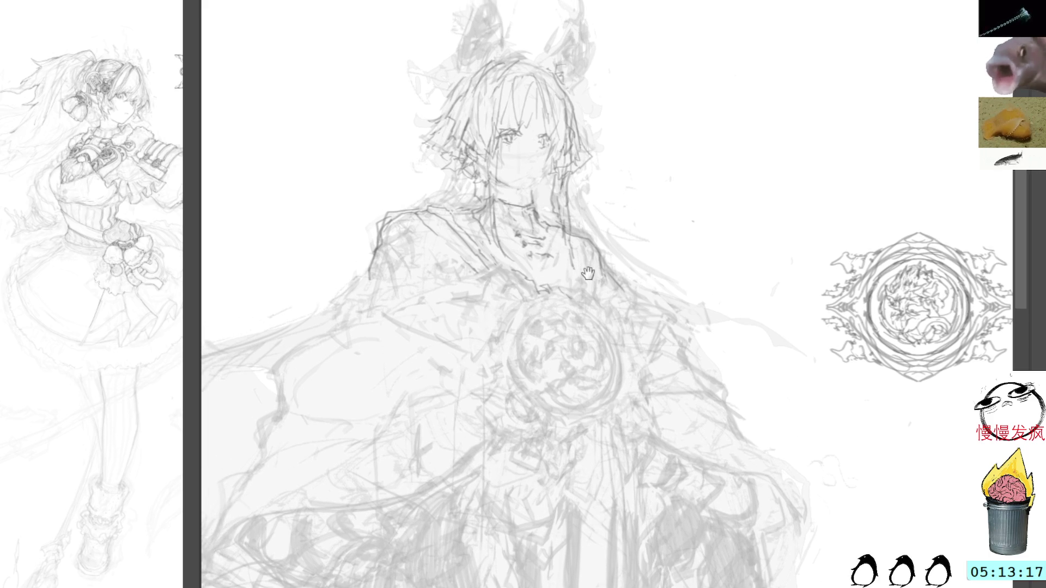
pyautogui.scroll(3, 542, 281)
pyautogui.hscroll(-3, 541, 281)
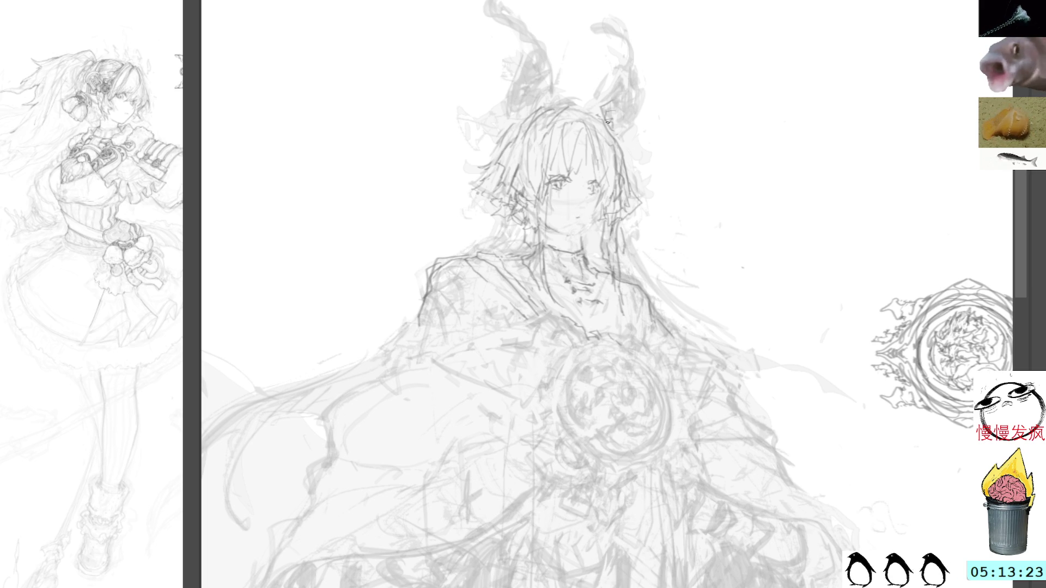
pyautogui.moveTo(630, 75)
pyautogui.mouseDown()
pyautogui.moveTo(627, 109)
pyautogui.moveTo(638, 73)
pyautogui.moveTo(624, 125)
pyautogui.moveTo(627, 84)
pyautogui.mouseUp()
pyautogui.hotkey('ctrl', 'z')
pyautogui.hotkey('ctrl', 'z')
pyautogui.hotkey('ctrl', 'z')
pyautogui.hotkey('ctrl', 'z')
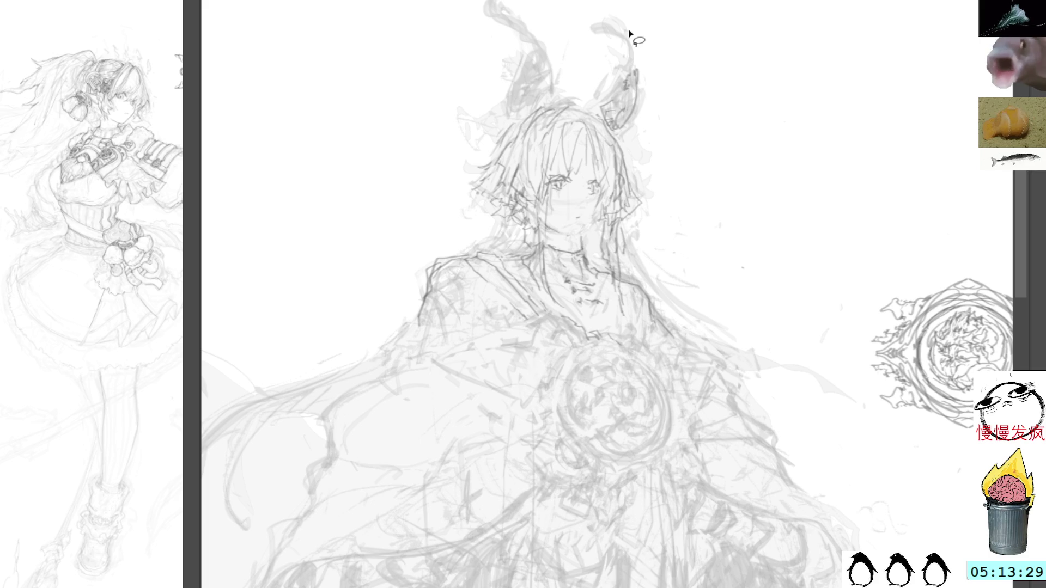
pyautogui.moveTo(595, 23)
pyautogui.mouseDown()
pyautogui.moveTo(630, 57)
pyautogui.moveTo(622, 112)
pyautogui.mouseUp()
pyautogui.moveTo(628, 239); pyautogui.dragTo(597, 130)
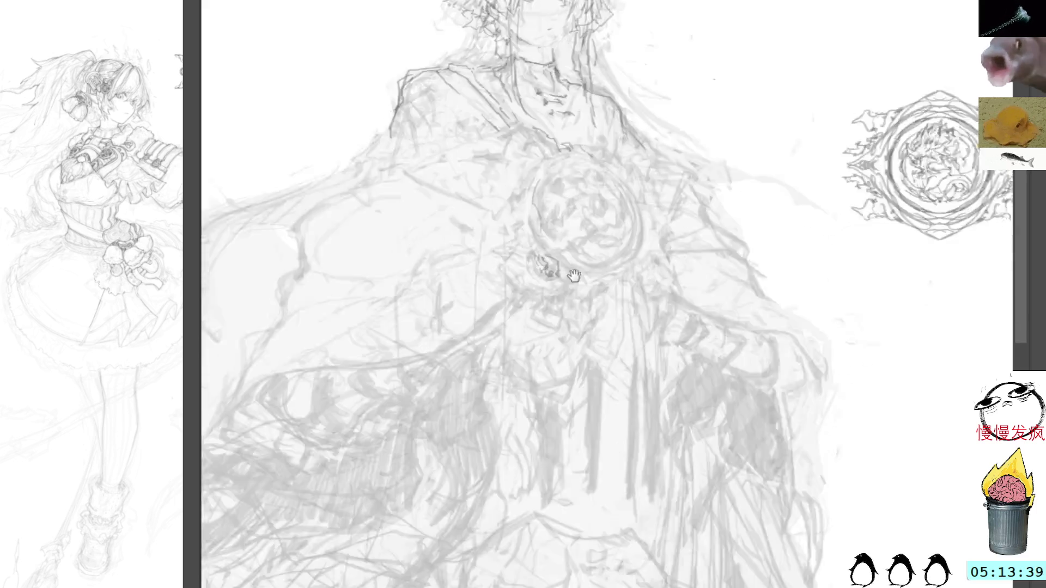
pyautogui.moveTo(542, 339); pyautogui.dragTo(519, 219)
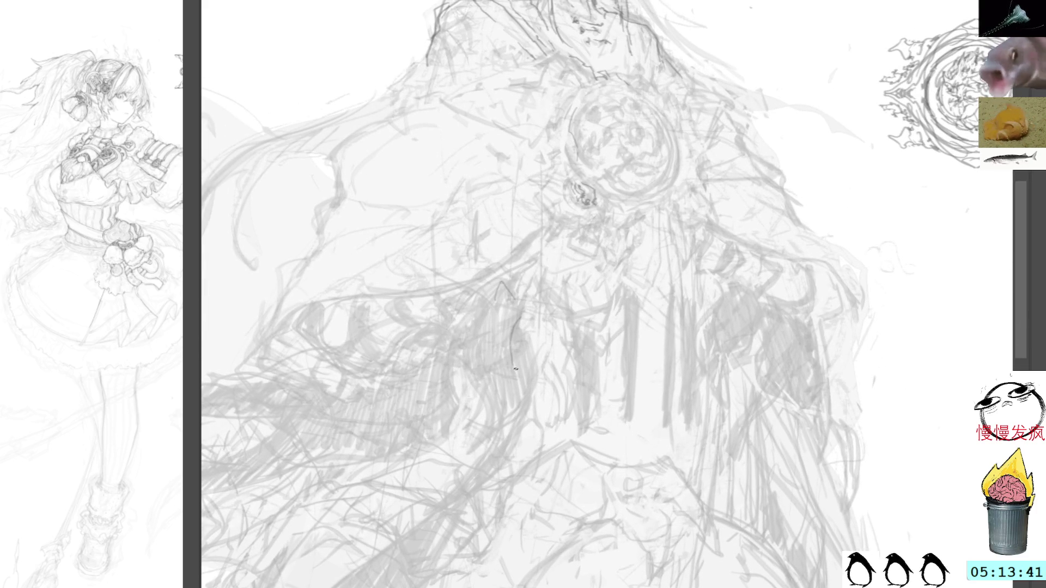
# Sketch a curved stroke on the creature below, then lasso-select and delete the unwanted marks
pyautogui.moveTo(512, 362); pyautogui.dragTo(530, 290)
pyautogui.moveTo(558, 345); pyautogui.dragTo(580, 413)
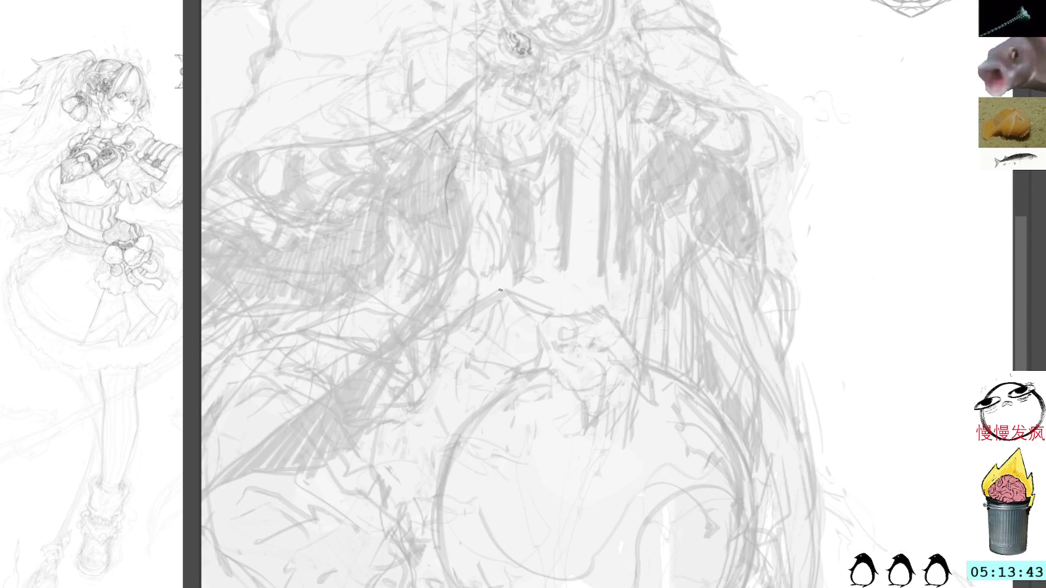
pyautogui.moveTo(498, 287)
pyautogui.mouseDown()
pyautogui.moveTo(545, 315)
pyautogui.moveTo(601, 307)
pyautogui.moveTo(593, 343)
pyautogui.moveTo(626, 336)
pyautogui.moveTo(615, 349)
pyautogui.mouseUp()
pyautogui.press('l')
pyautogui.moveTo(588, 307); pyautogui.dragTo(587, 311)
pyautogui.press('Delete')
pyautogui.press('b')
# Draw an inverted-V claw above the orb, an arm stroke and a claw over the orb's top
pyautogui.moveTo(552, 352)
pyautogui.mouseDown()
pyautogui.moveTo(567, 334)
pyautogui.moveTo(551, 351)
pyautogui.moveTo(565, 368)
pyautogui.moveTo(590, 346)
pyautogui.mouseUp()
pyautogui.moveTo(604, 405); pyautogui.dragTo(582, 379)
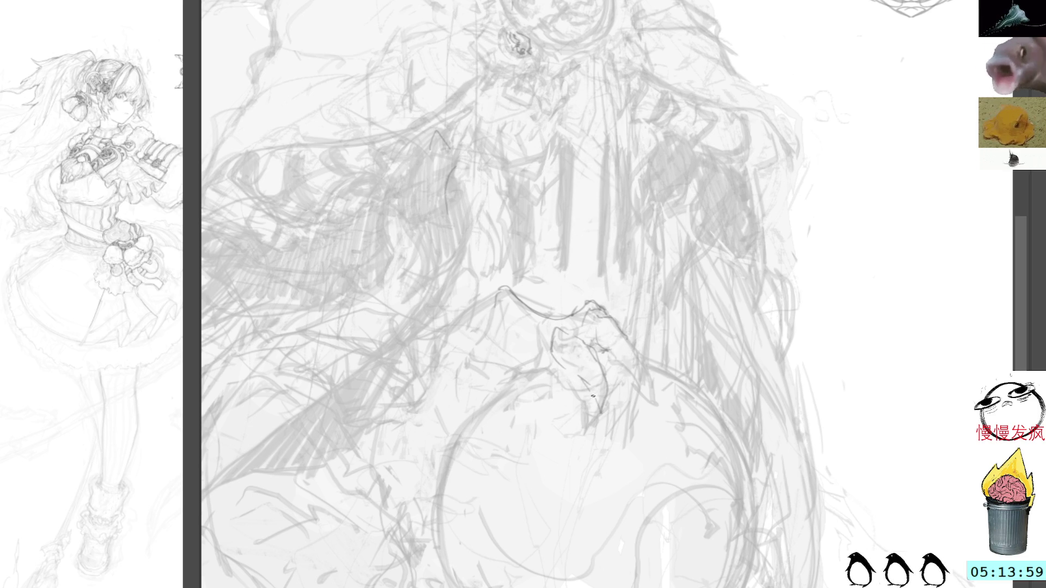
pyautogui.moveTo(606, 316)
pyautogui.mouseDown()
pyautogui.moveTo(648, 345)
pyautogui.moveTo(667, 376)
pyautogui.mouseUp()
pyautogui.moveTo(594, 291)
pyautogui.mouseDown()
pyautogui.moveTo(577, 313)
pyautogui.moveTo(605, 309)
pyautogui.mouseUp()
pyautogui.hotkey('ctrl', 'z')
pyautogui.hotkey('ctrl', 'z')
# Redraw the creature's back over the orb and extend the claw down the orb's right side
pyautogui.moveTo(577, 312)
pyautogui.mouseDown()
pyautogui.moveTo(655, 341)
pyautogui.moveTo(678, 374)
pyautogui.moveTo(669, 410)
pyautogui.mouseUp()
pyautogui.moveTo(651, 370); pyautogui.dragTo(658, 378)
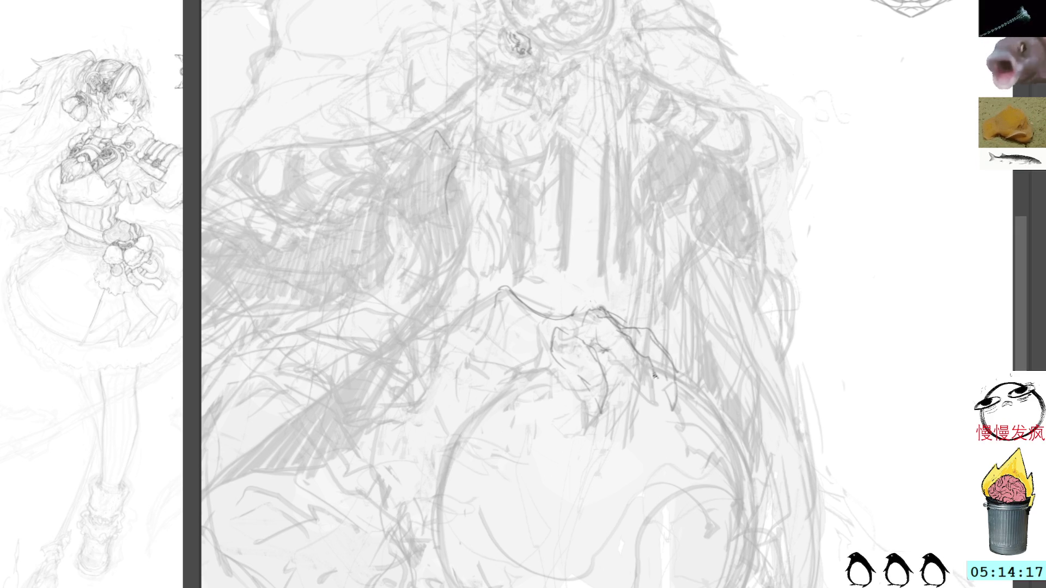
pyautogui.moveTo(656, 383); pyautogui.dragTo(654, 408)
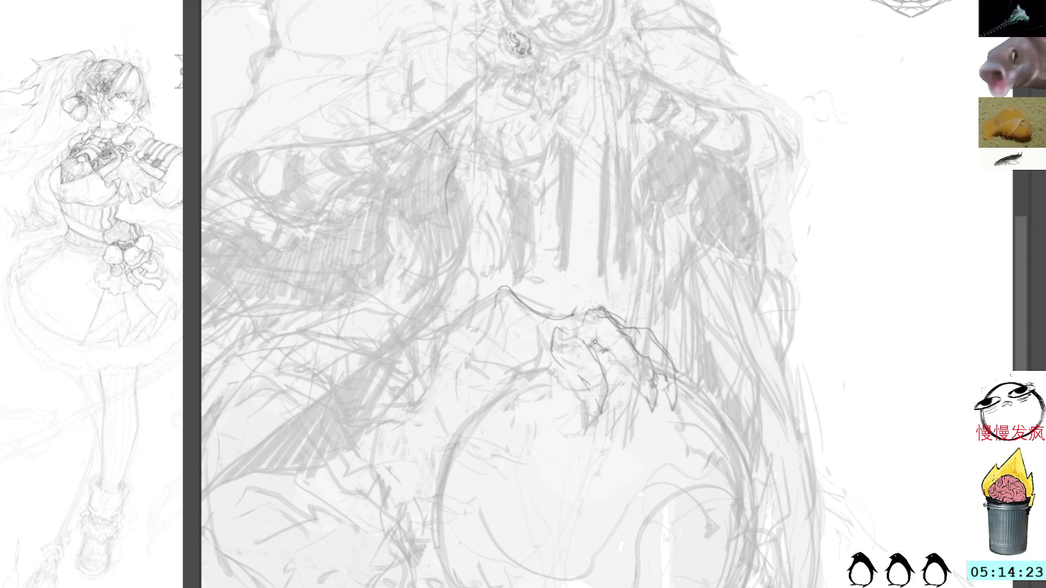
pyautogui.moveTo(605, 351); pyautogui.dragTo(551, 365)
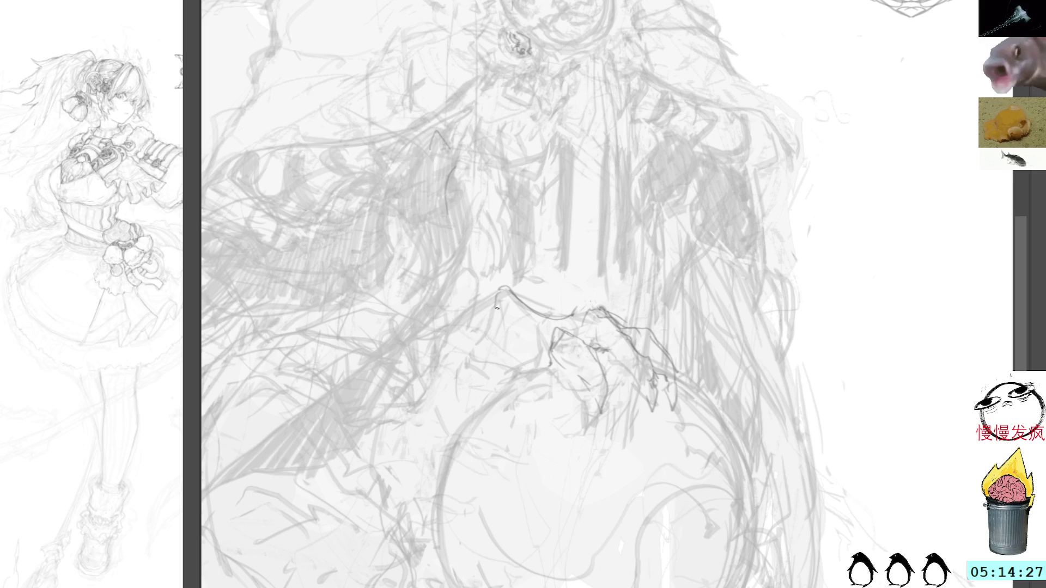
pyautogui.moveTo(507, 337); pyautogui.dragTo(486, 401)
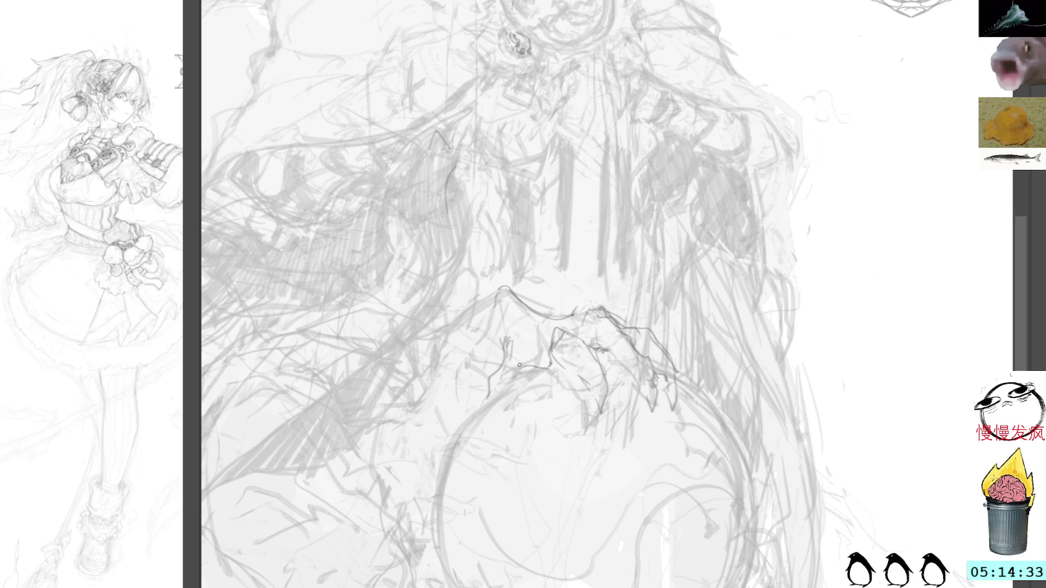
pyautogui.hotkey('ctrl', 'z')
pyautogui.hotkey('ctrl', 'z')
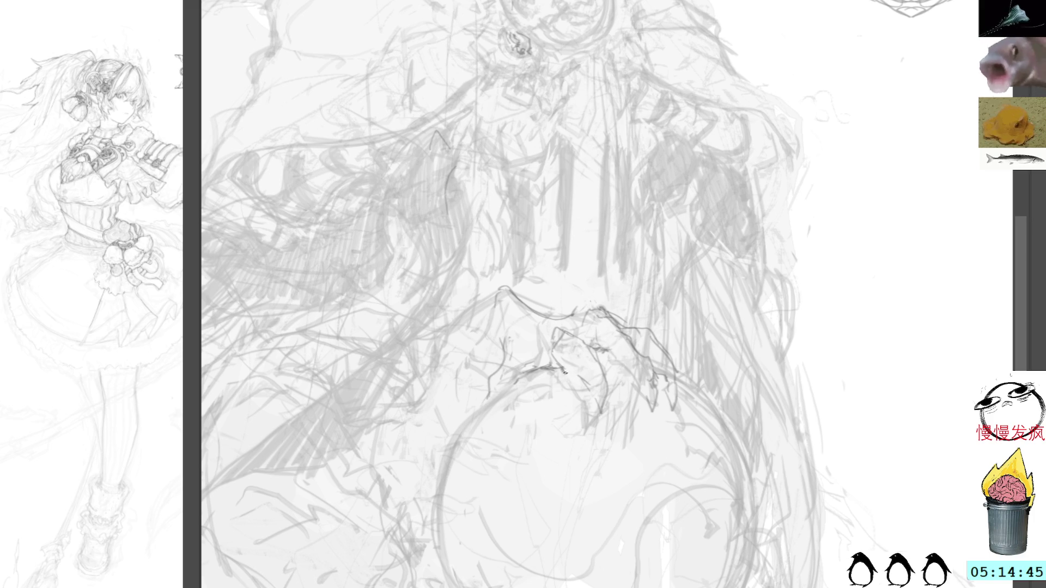
# Refine the claw gripping the orb, add lines beside its upper left edge, and scribble on the left cloak
pyautogui.moveTo(587, 393); pyautogui.dragTo(598, 427)
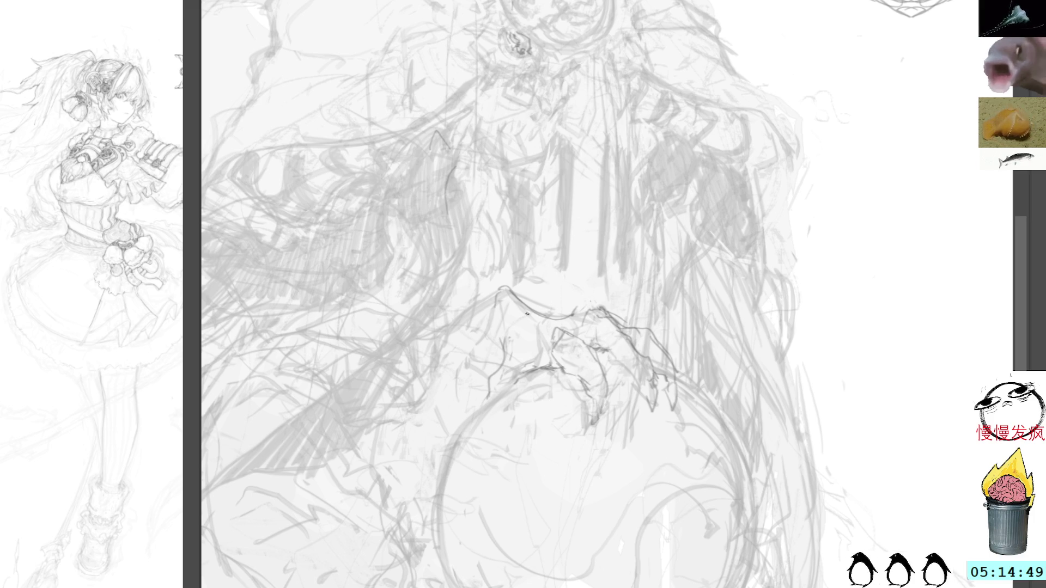
pyautogui.moveTo(491, 383); pyautogui.dragTo(480, 411)
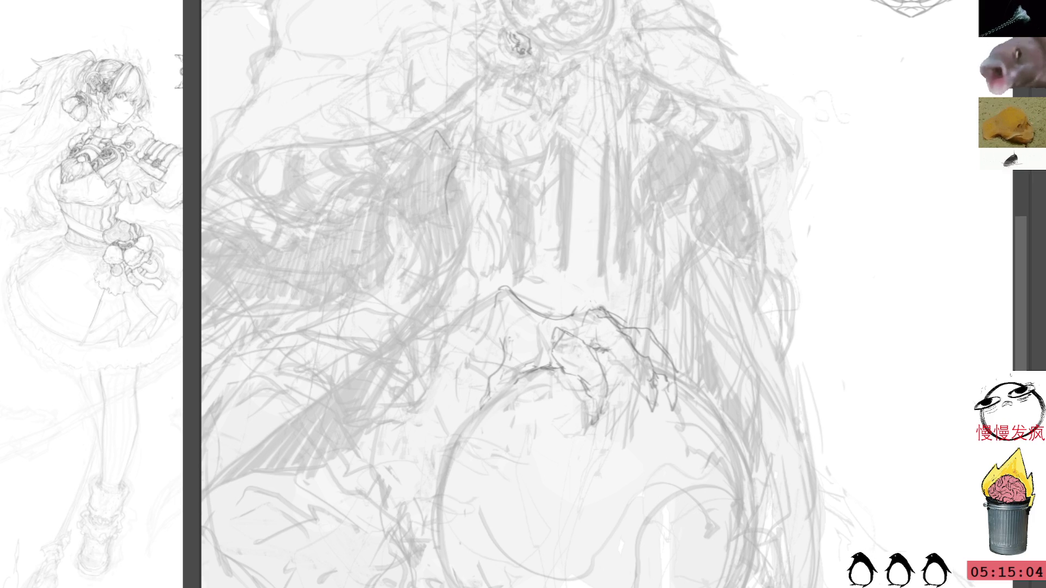
pyautogui.moveTo(341, 266)
pyautogui.mouseDown()
pyautogui.moveTo(360, 279)
pyautogui.moveTo(383, 258)
pyautogui.mouseUp()
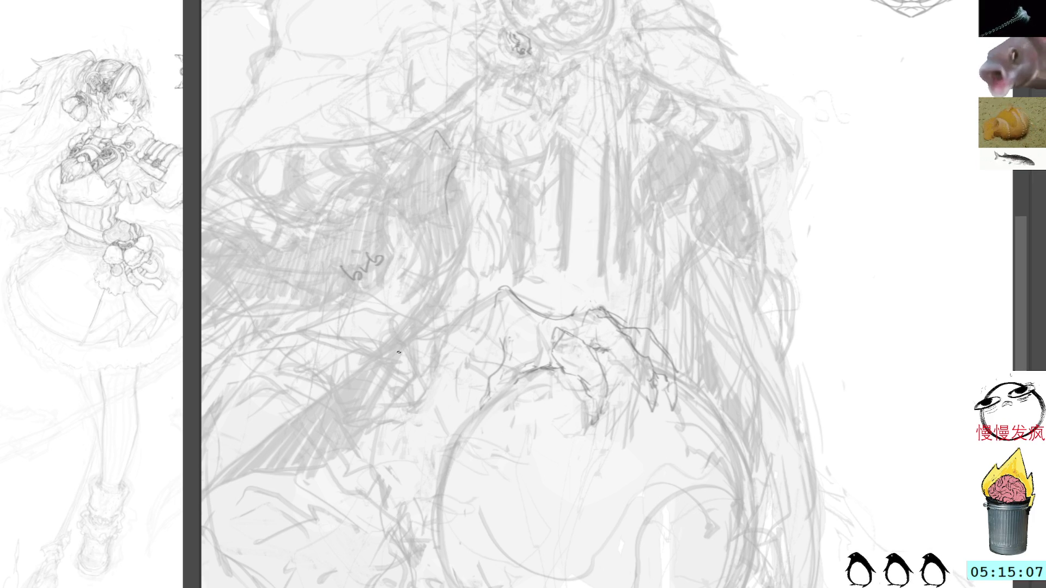
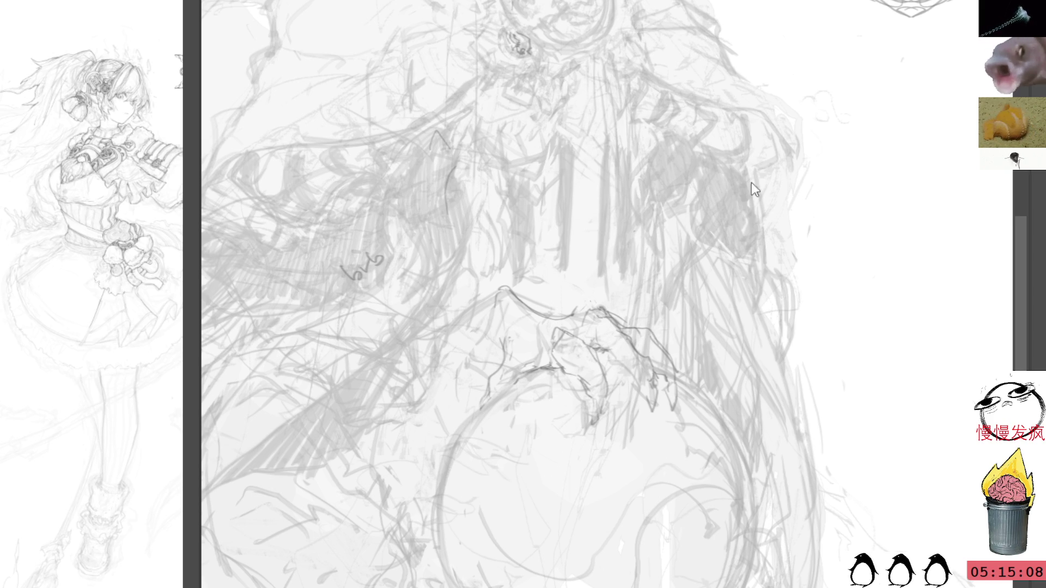
# Lasso and delete the stray scribble on the figure's left sleeve
pyautogui.moveTo(361, 235); pyautogui.dragTo(426, 212)
pyautogui.press('Delete')
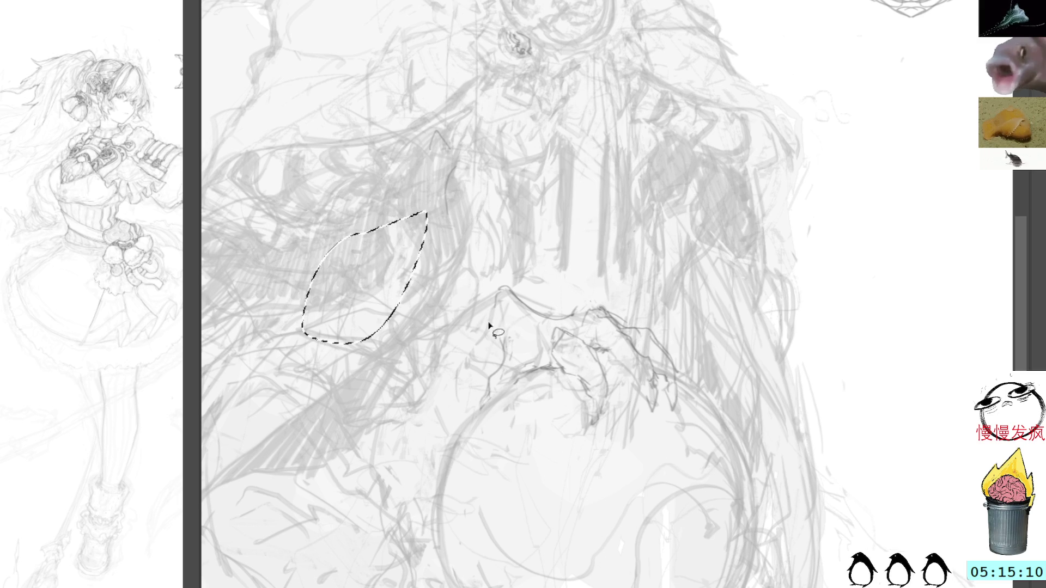
pyautogui.hotkey('ctrl', 'd')
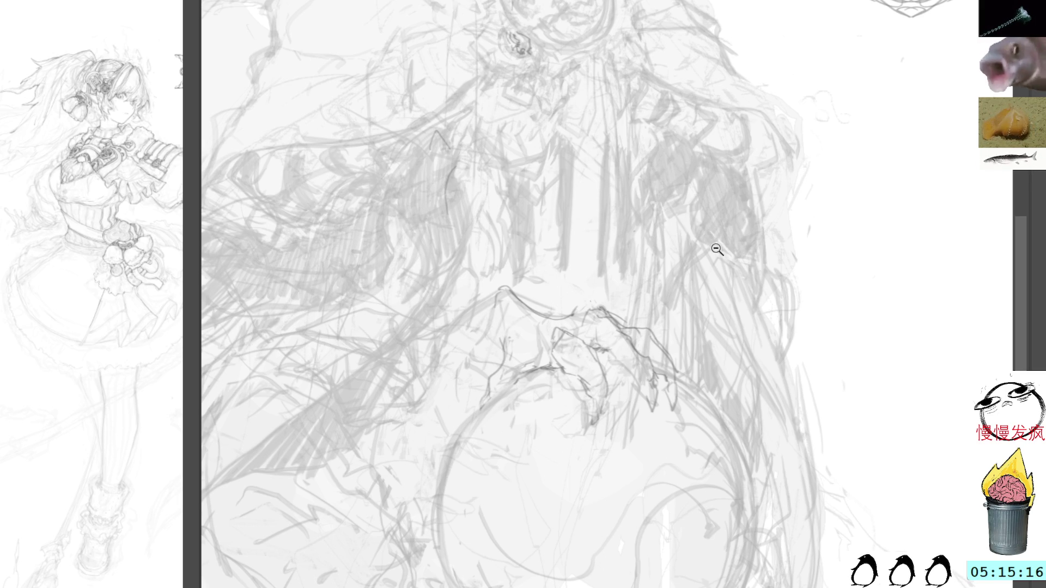
pyautogui.scroll(-2, 713, 238)
pyautogui.scroll(-2, 711, 154)
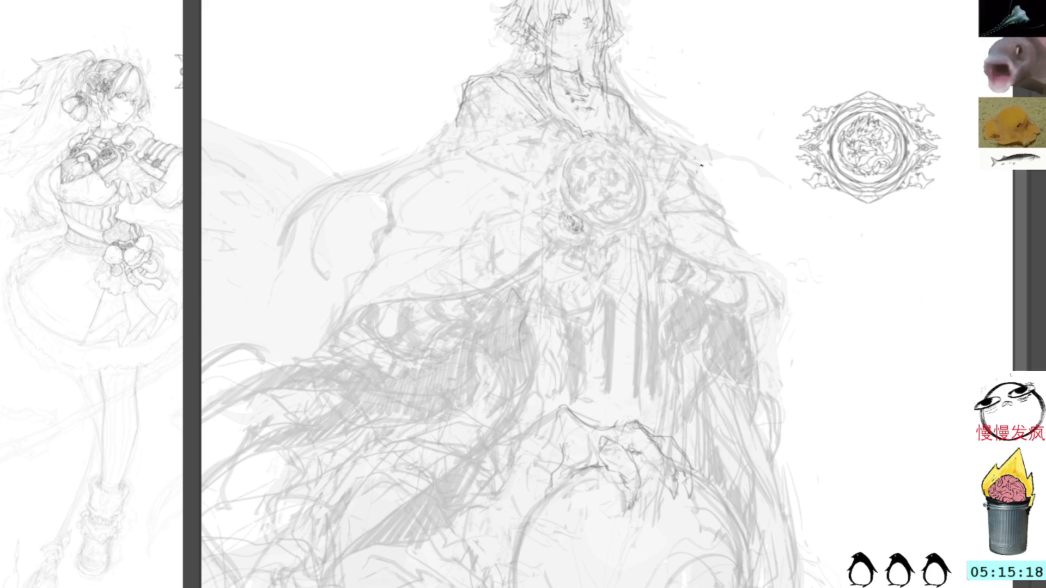
pyautogui.scroll(2, 722, 116)
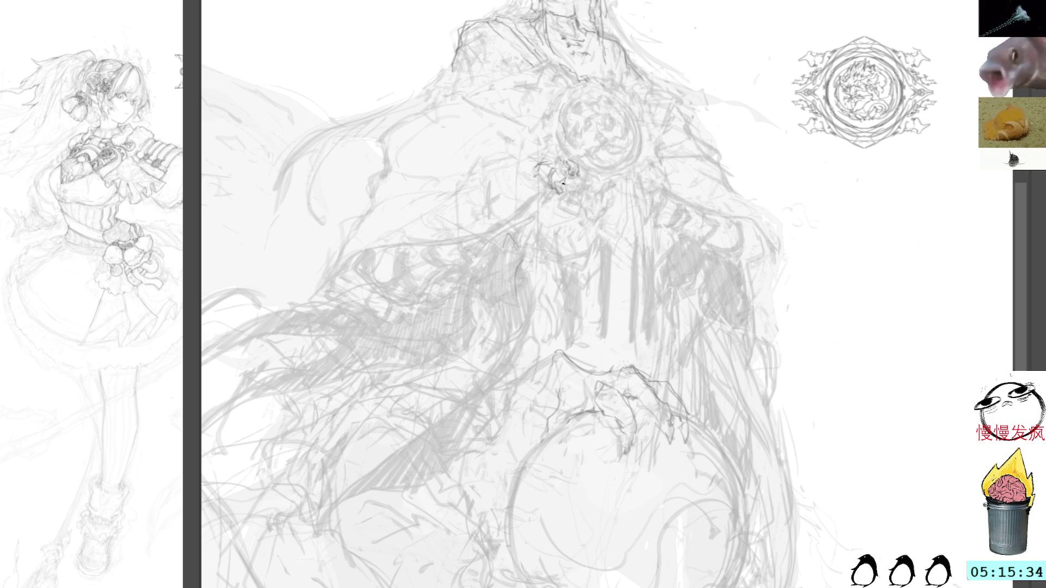
# Sketch brooch details, then a rectangular panel with vertical strips hanging below the brooch
pyautogui.moveTo(568, 182); pyautogui.dragTo(586, 200)
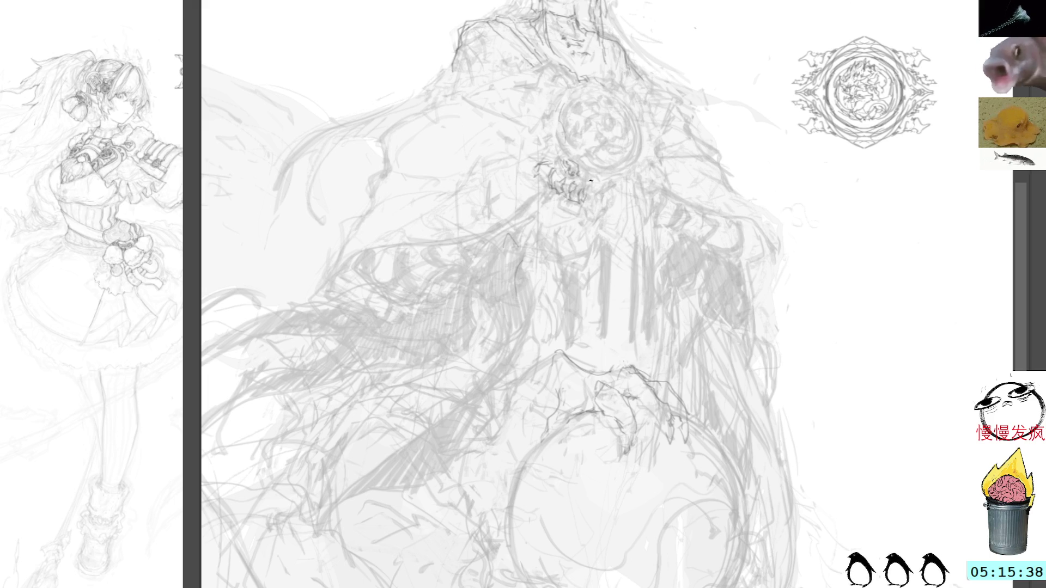
pyautogui.moveTo(582, 168); pyautogui.dragTo(592, 194)
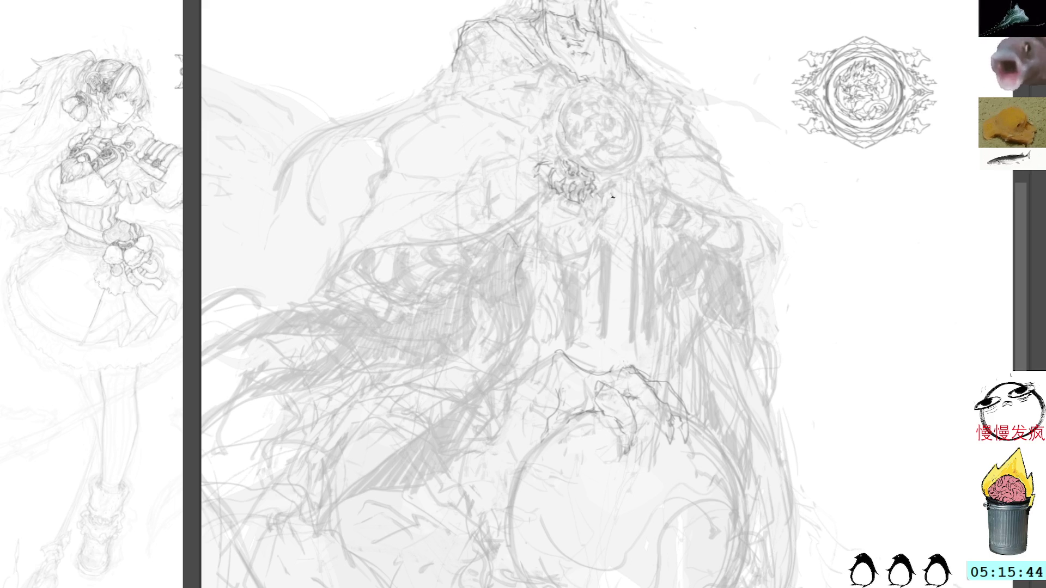
pyautogui.moveTo(609, 188); pyautogui.dragTo(616, 198)
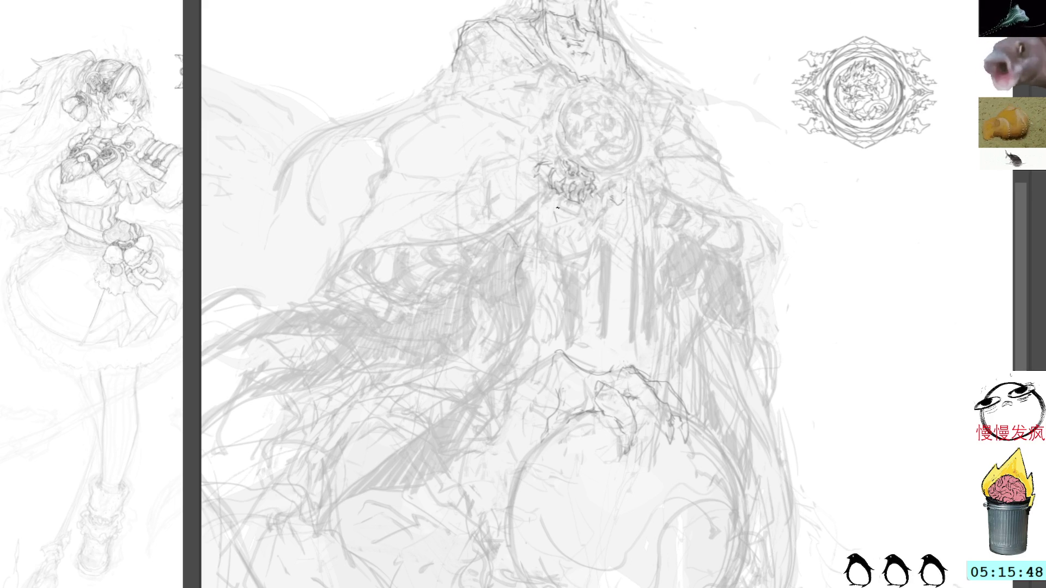
pyautogui.moveTo(550, 214); pyautogui.dragTo(551, 265)
pyautogui.moveTo(556, 207); pyautogui.dragTo(572, 346)
pyautogui.moveTo(591, 237)
pyautogui.mouseDown()
pyautogui.moveTo(633, 238)
pyautogui.moveTo(634, 338)
pyautogui.mouseUp()
pyautogui.moveTo(629, 277); pyautogui.dragTo(629, 335)
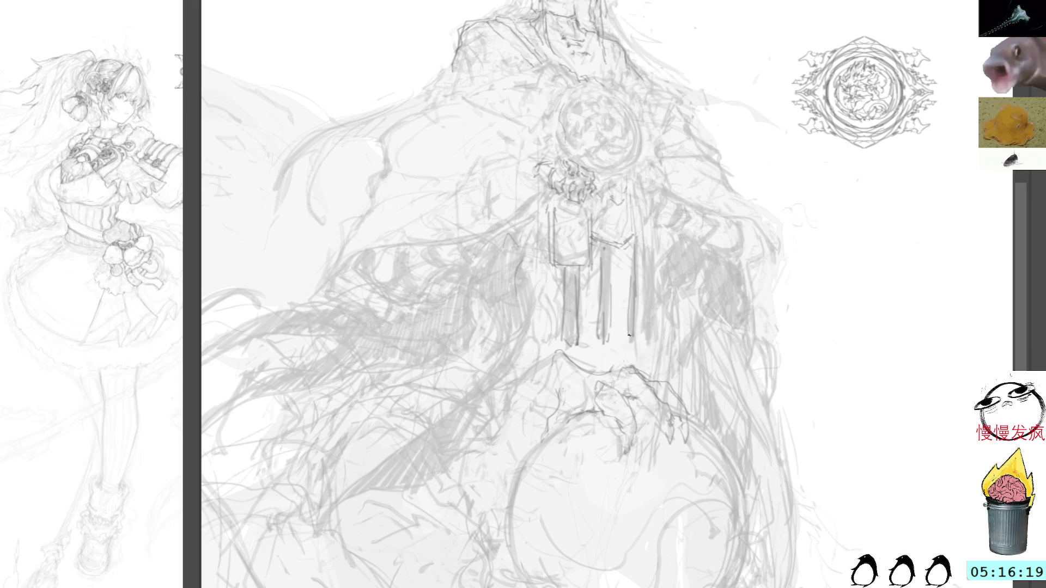
# Add and darken the hanging vertical strips, including the leftmost strip and right panel lines
pyautogui.moveTo(643, 281); pyautogui.dragTo(641, 336)
pyautogui.moveTo(656, 256)
pyautogui.mouseDown()
pyautogui.moveTo(653, 347)
pyautogui.moveTo(650, 289)
pyautogui.mouseUp()
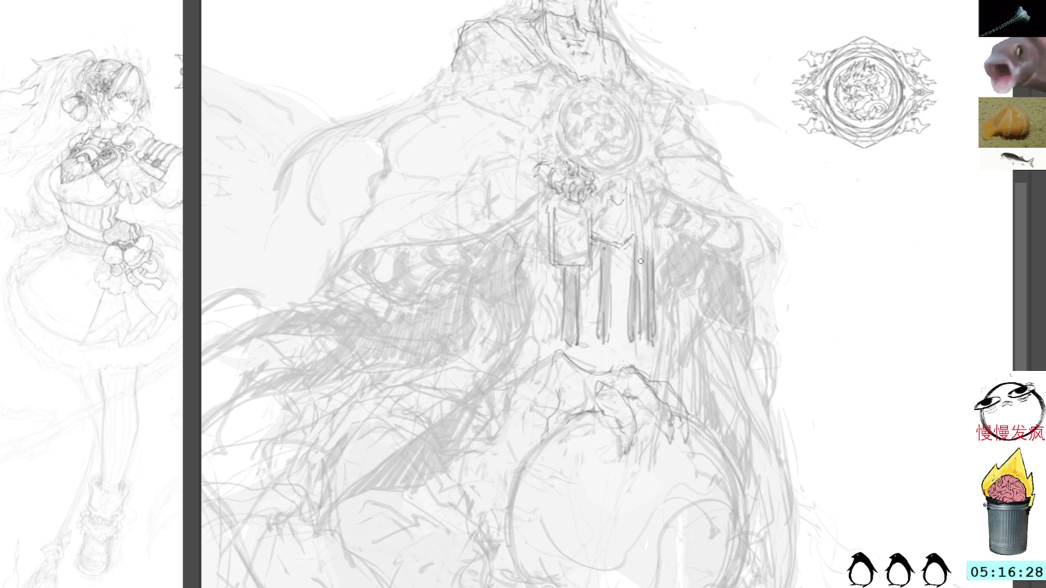
pyautogui.moveTo(638, 257); pyautogui.dragTo(635, 336)
pyautogui.moveTo(616, 246)
pyautogui.mouseDown()
pyautogui.moveTo(610, 334)
pyautogui.moveTo(595, 347)
pyautogui.moveTo(605, 276)
pyautogui.mouseUp()
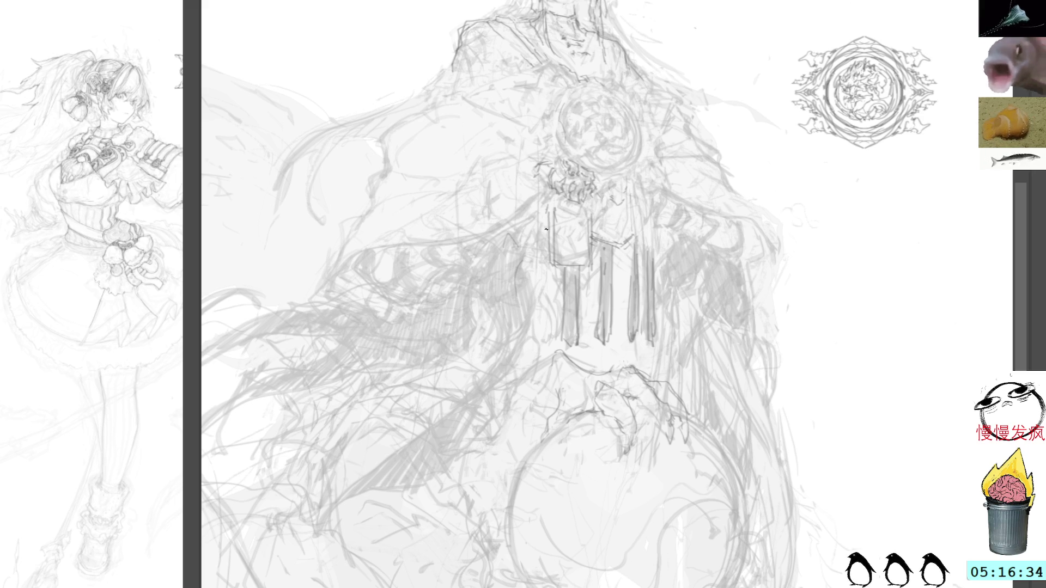
pyautogui.moveTo(531, 234); pyautogui.dragTo(528, 276)
pyautogui.moveTo(532, 273); pyautogui.dragTo(526, 340)
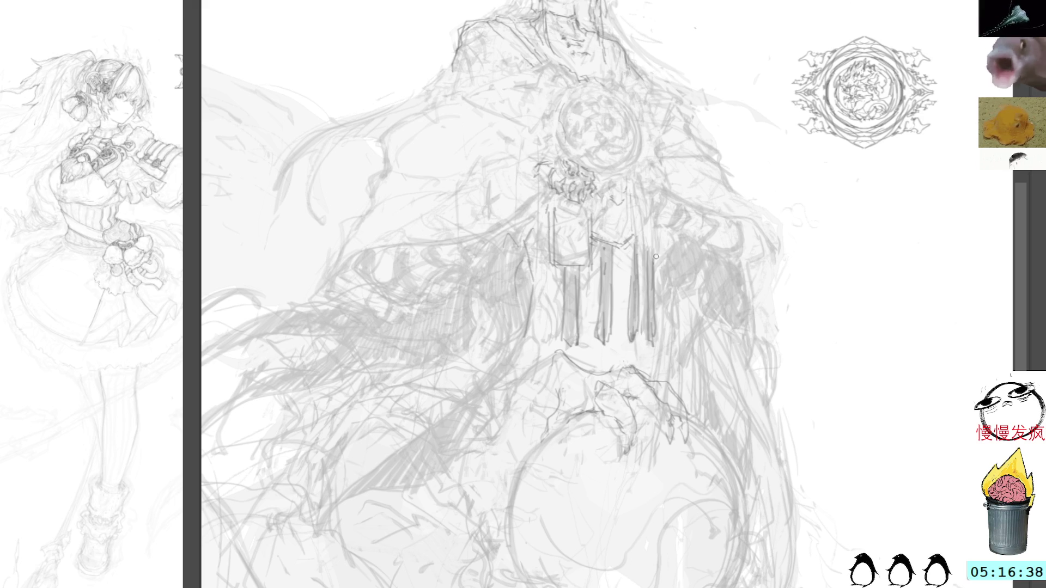
pyautogui.moveTo(657, 238); pyautogui.dragTo(656, 268)
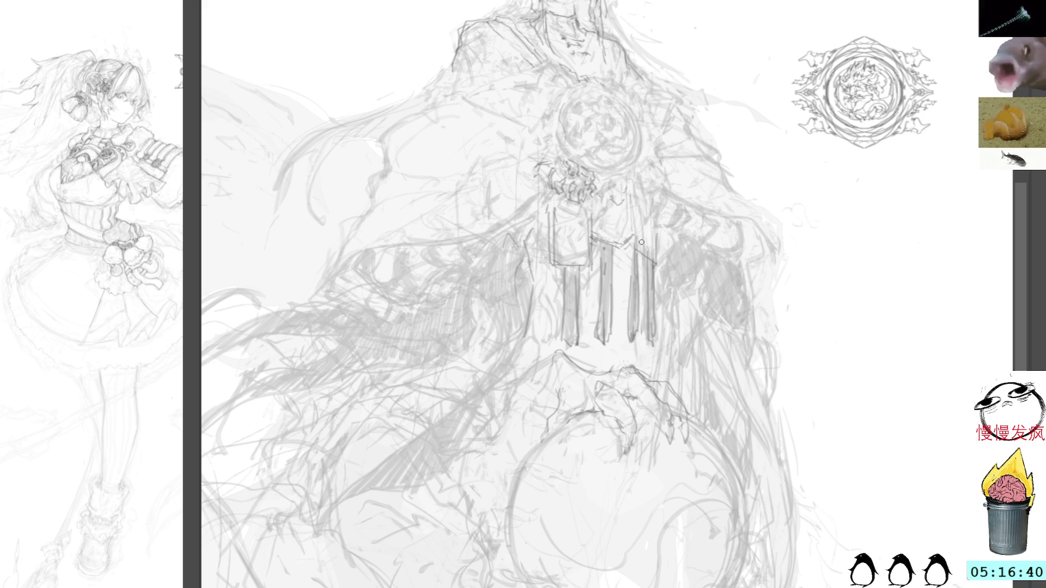
pyautogui.moveTo(657, 216); pyautogui.dragTo(657, 267)
pyautogui.moveTo(639, 199); pyautogui.dragTo(640, 253)
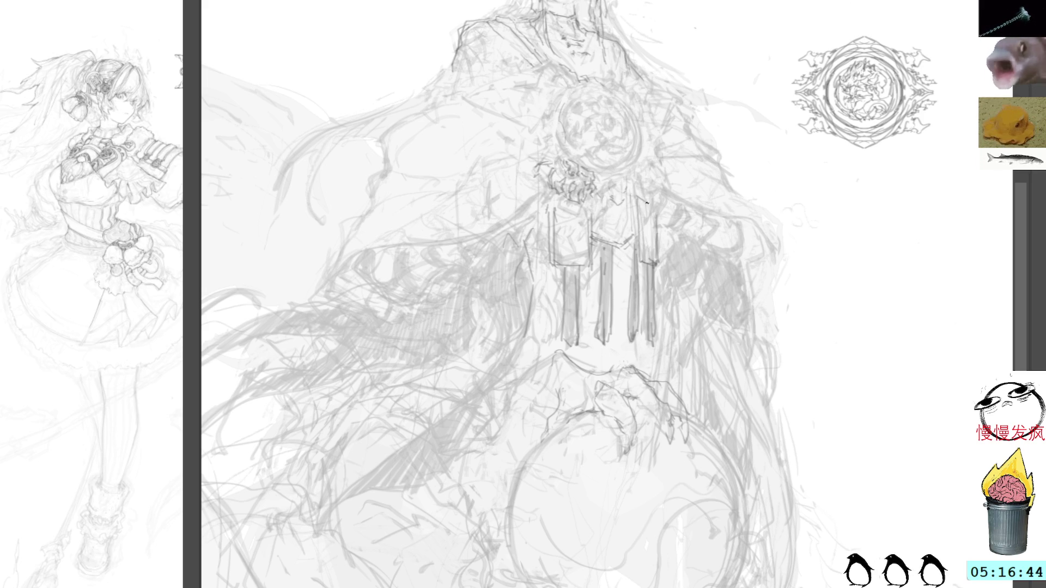
pyautogui.moveTo(649, 199); pyautogui.dragTo(656, 221)
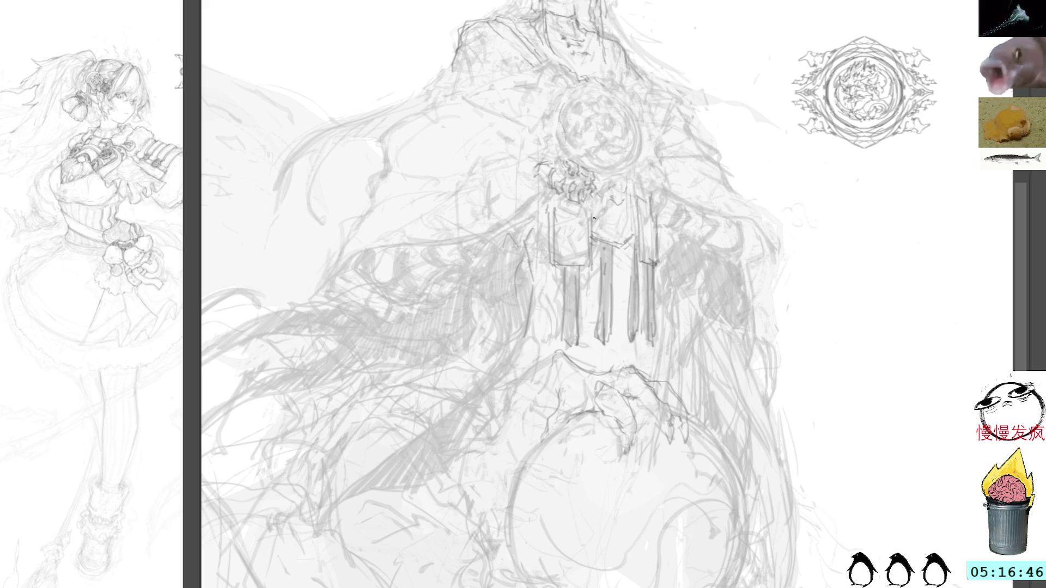
# Add dark detail strokes to the brooch cluster and the right panel's edge
pyautogui.moveTo(620, 239)
pyautogui.mouseDown()
pyautogui.moveTo(631, 231)
pyautogui.moveTo(599, 226)
pyautogui.moveTo(609, 231)
pyautogui.mouseUp()
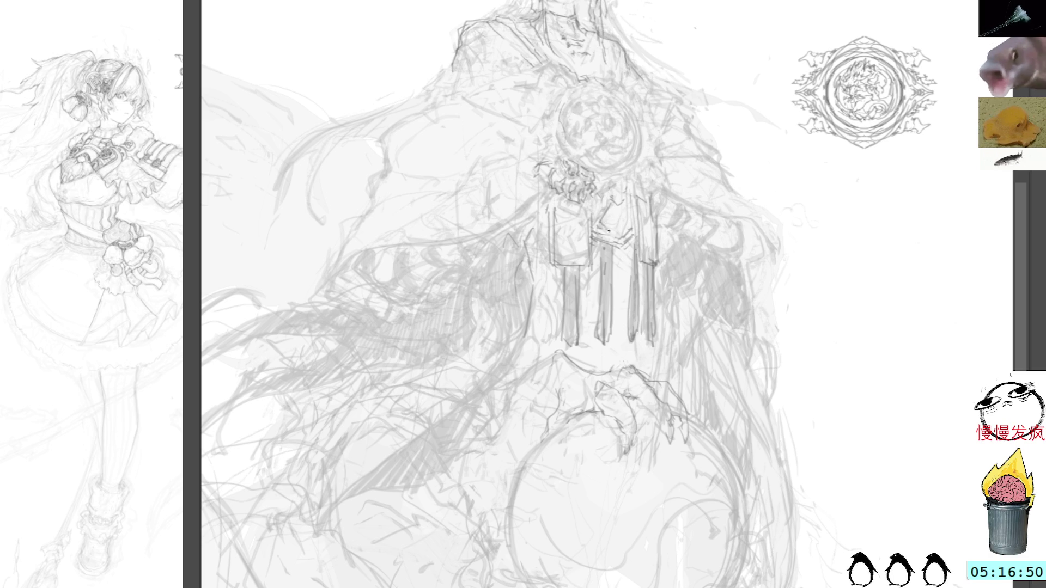
pyautogui.moveTo(602, 194)
pyautogui.mouseDown()
pyautogui.moveTo(585, 213)
pyautogui.moveTo(601, 210)
pyautogui.moveTo(576, 216)
pyautogui.moveTo(597, 218)
pyautogui.moveTo(600, 206)
pyautogui.moveTo(608, 219)
pyautogui.moveTo(603, 200)
pyautogui.moveTo(575, 207)
pyautogui.moveTo(601, 209)
pyautogui.mouseUp()
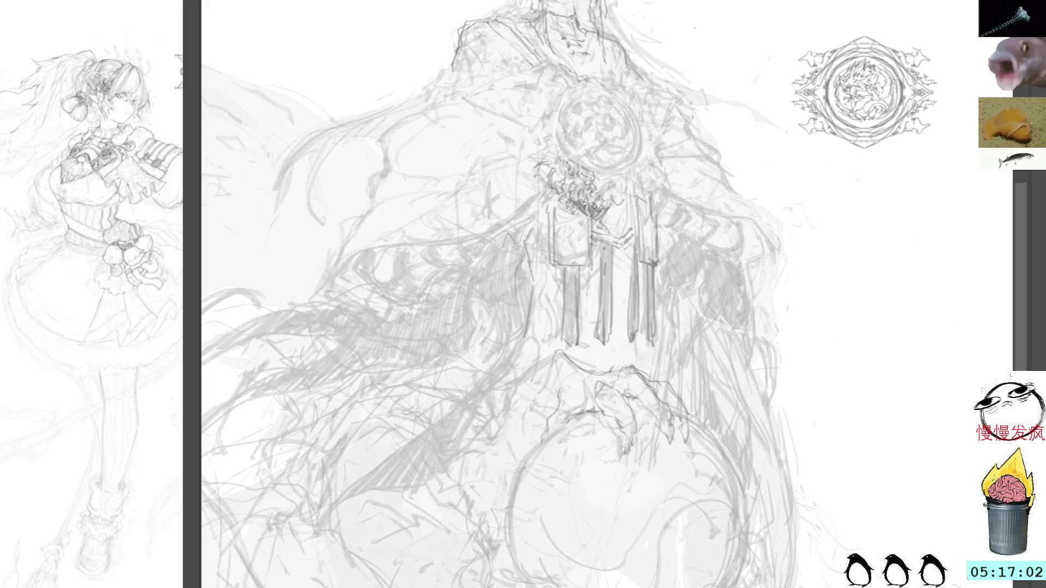
pyautogui.moveTo(597, 209); pyautogui.dragTo(604, 216)
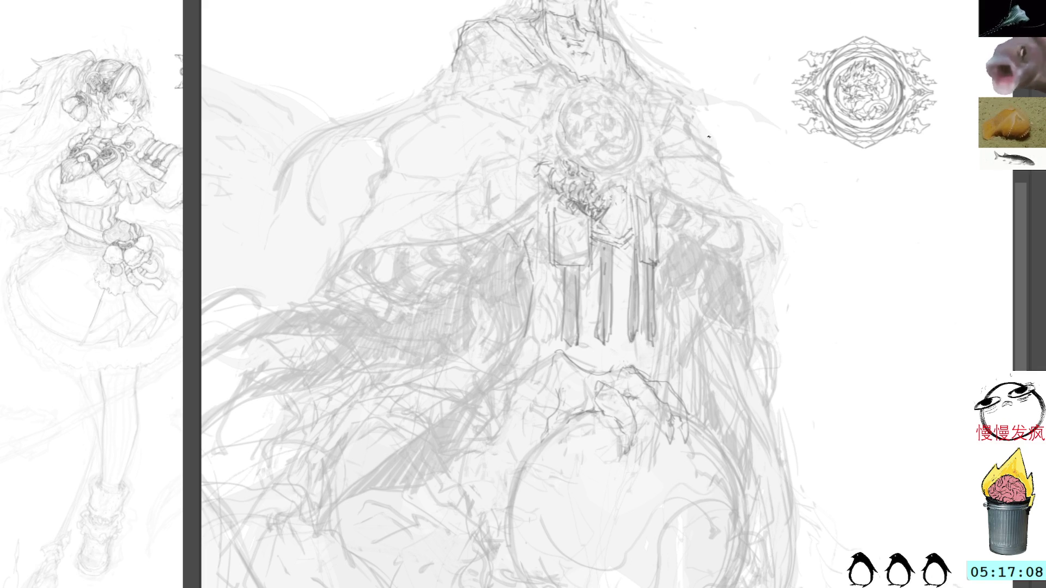
pyautogui.moveTo(658, 207); pyautogui.dragTo(661, 237)
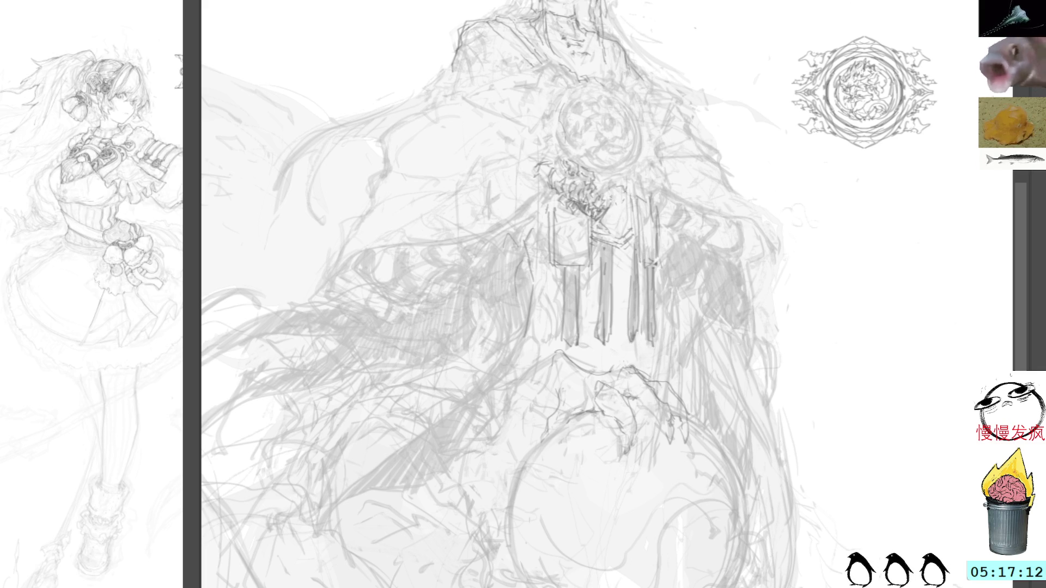
# Darken the line above the clawed hand and the arm's left edge above the orb
pyautogui.moveTo(541, 255)
pyautogui.mouseDown()
pyautogui.moveTo(525, 338)
pyautogui.moveTo(538, 398)
pyautogui.mouseUp()
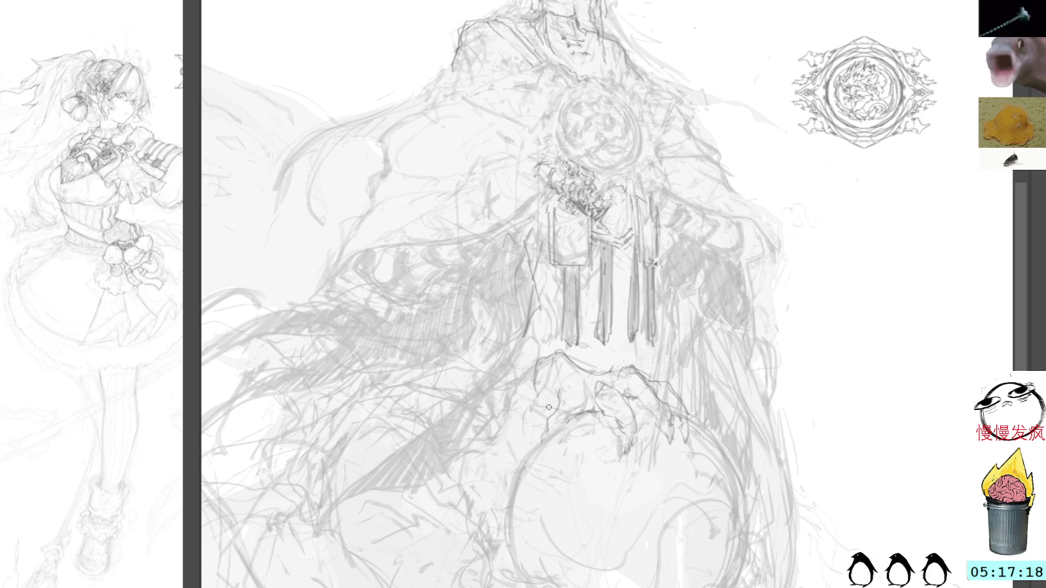
pyautogui.moveTo(539, 365); pyautogui.dragTo(539, 399)
pyautogui.moveTo(558, 356); pyautogui.dragTo(541, 397)
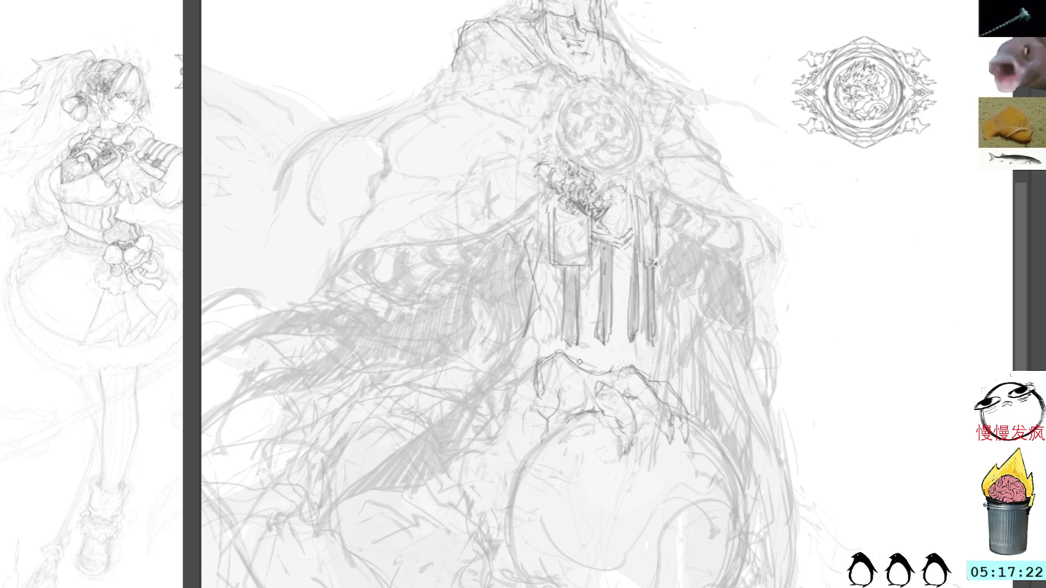
pyautogui.moveTo(566, 375)
pyautogui.mouseDown()
pyautogui.moveTo(539, 438)
pyautogui.moveTo(548, 383)
pyautogui.moveTo(539, 441)
pyautogui.mouseUp()
pyautogui.click(575, 338)
pyautogui.moveTo(538, 353)
pyautogui.mouseDown()
pyautogui.moveTo(520, 388)
pyautogui.moveTo(531, 424)
pyautogui.mouseUp()
pyautogui.moveTo(535, 361)
pyautogui.mouseDown()
pyautogui.moveTo(534, 397)
pyautogui.moveTo(520, 392)
pyautogui.moveTo(536, 426)
pyautogui.mouseUp()
pyautogui.moveTo(522, 380); pyautogui.dragTo(536, 425)
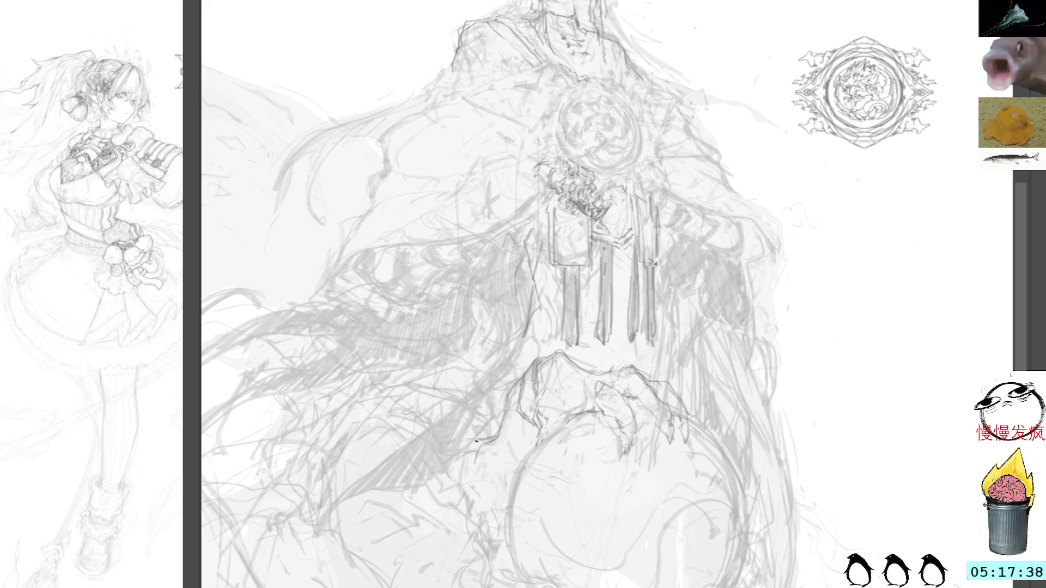
# Draw two darker leg lines left of the orb, reaching the canvas bottom
pyautogui.scroll(-3, 396, 358)
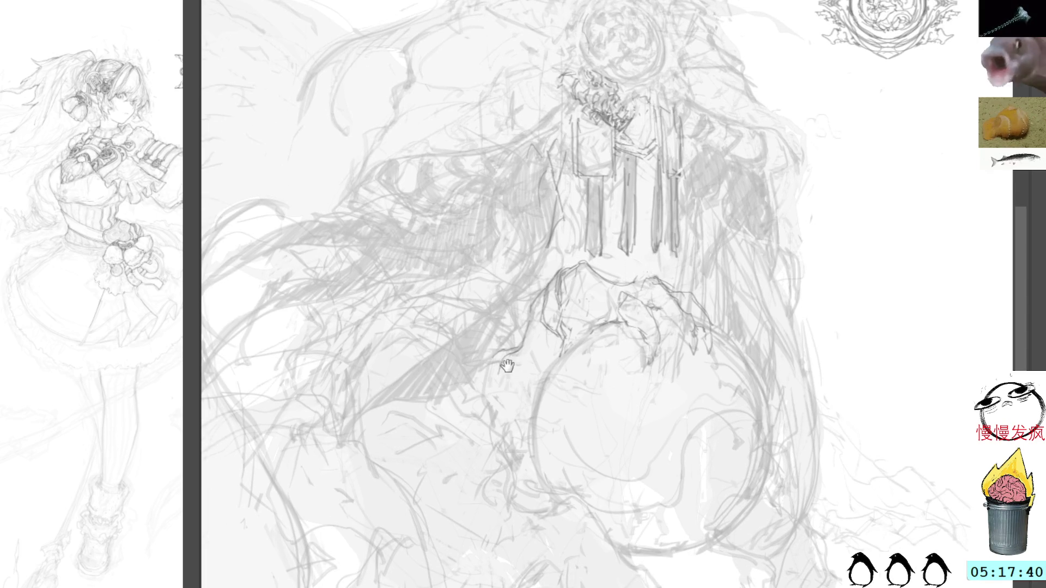
pyautogui.moveTo(358, 418)
pyautogui.mouseDown()
pyautogui.moveTo(367, 463)
pyautogui.moveTo(437, 587)
pyautogui.mouseUp()
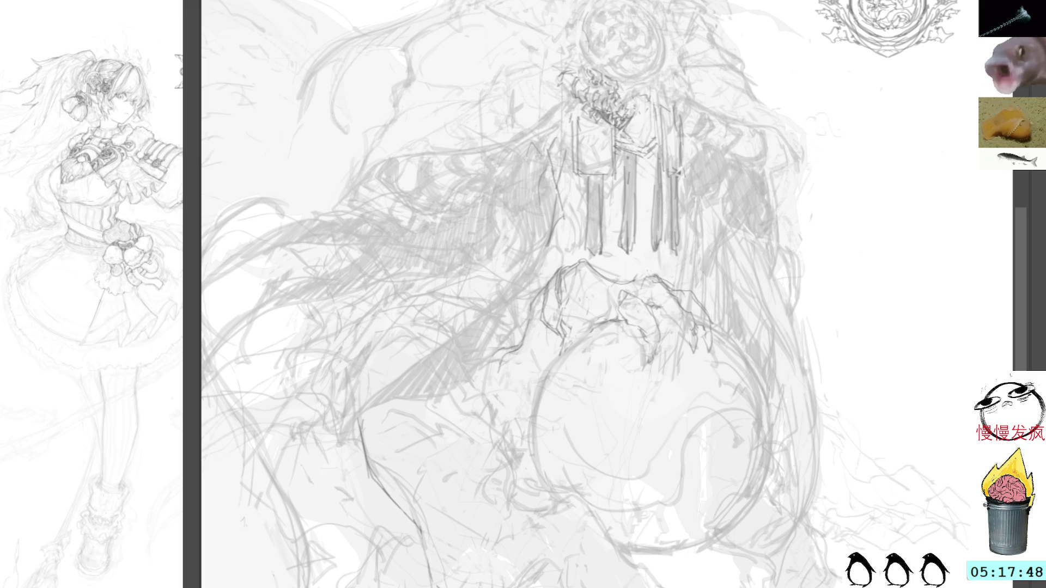
pyautogui.moveTo(406, 490); pyautogui.dragTo(428, 586)
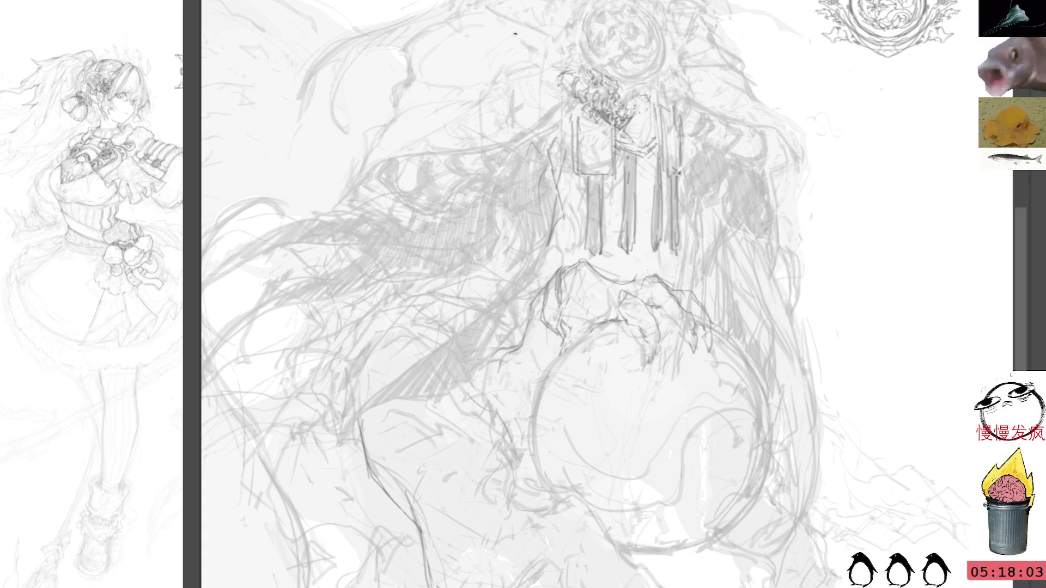
pyautogui.moveTo(406, 479); pyautogui.dragTo(415, 524)
pyautogui.hotkey('ctrl', 'd')
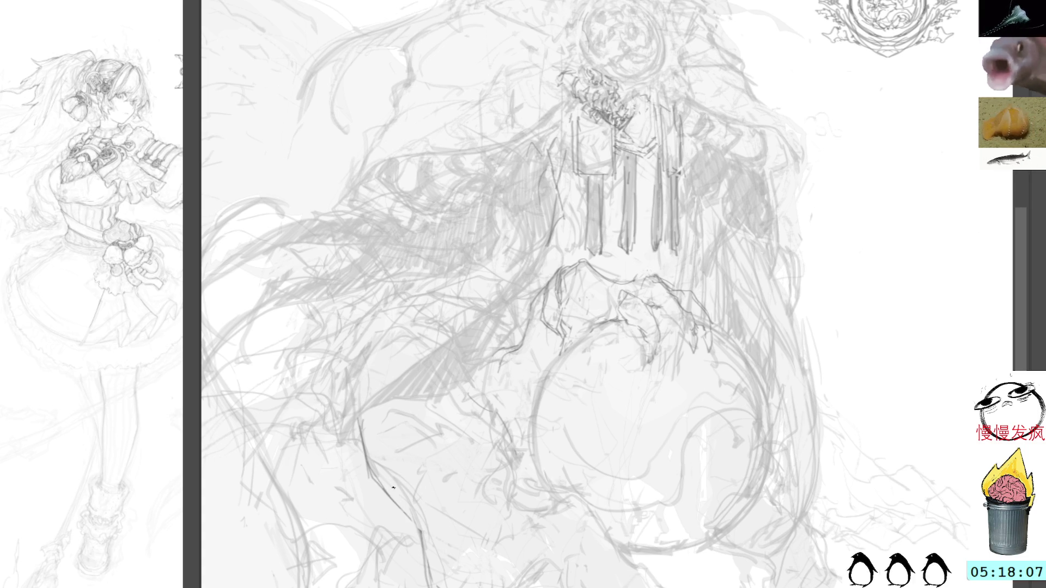
# Darken the leg line and add strokes and a leaf-shaped mark around the orb's base
pyautogui.moveTo(418, 530); pyautogui.dragTo(434, 587)
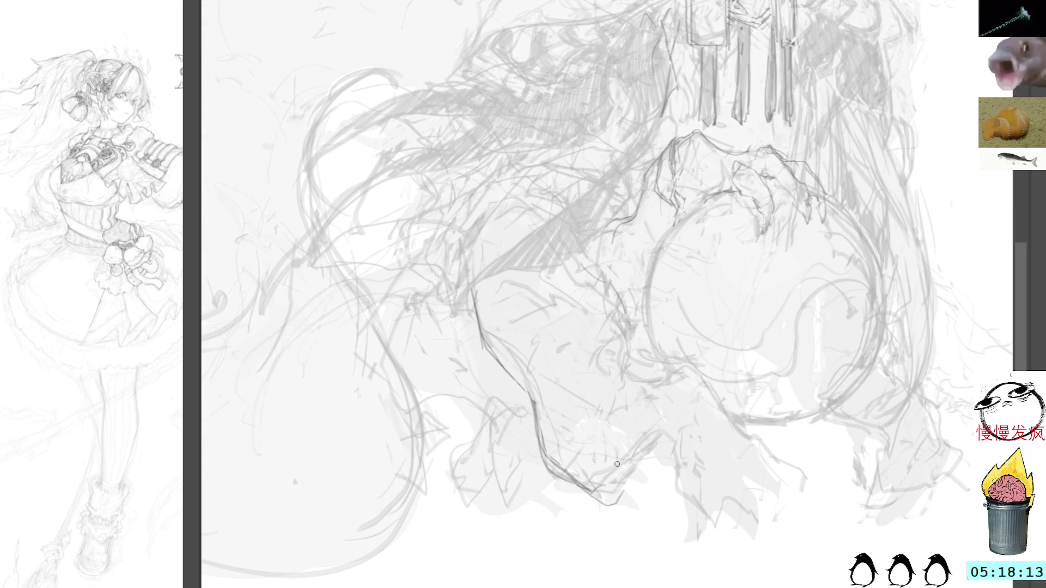
pyautogui.moveTo(630, 475); pyautogui.dragTo(664, 434)
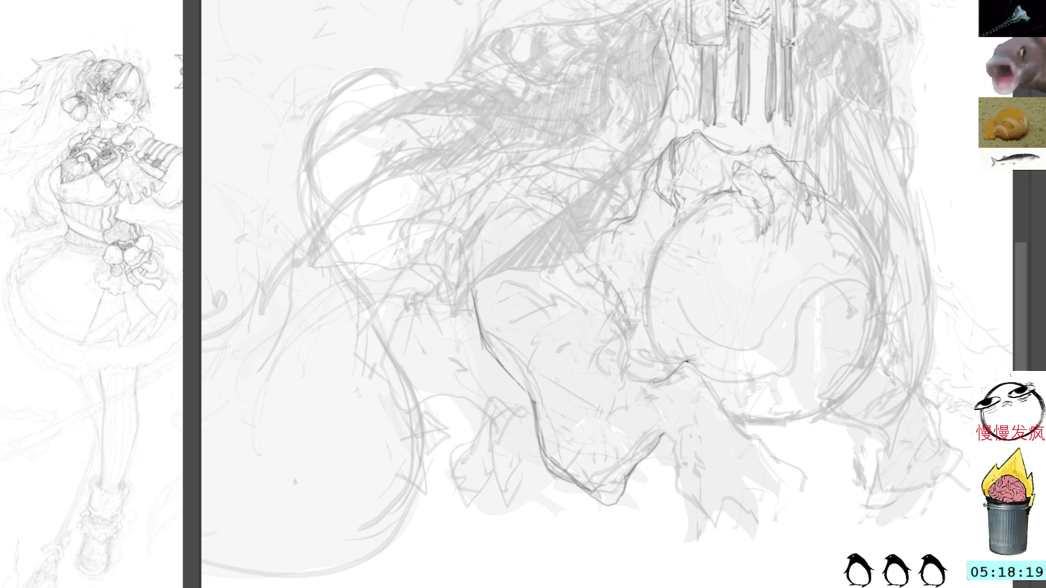
pyautogui.moveTo(641, 380); pyautogui.dragTo(592, 391)
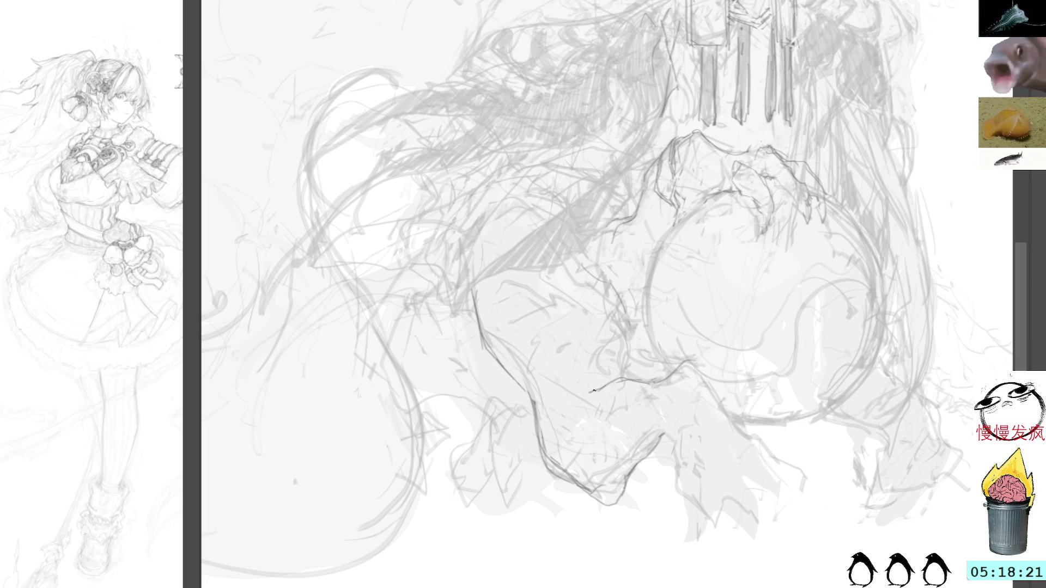
pyautogui.moveTo(626, 381)
pyautogui.mouseDown()
pyautogui.moveTo(576, 405)
pyautogui.moveTo(610, 373)
pyautogui.mouseUp()
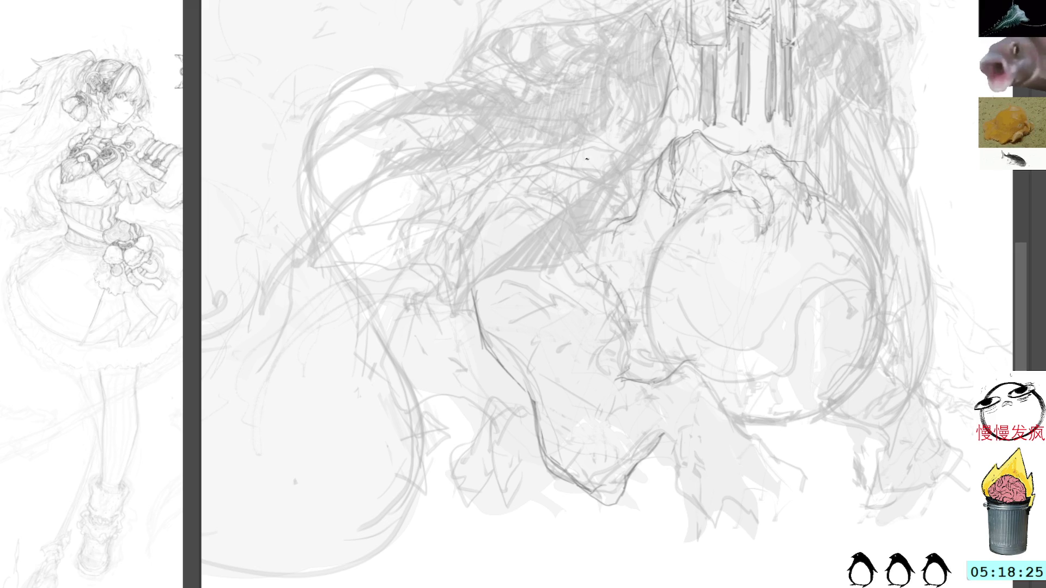
pyautogui.moveTo(626, 340); pyautogui.dragTo(621, 378)
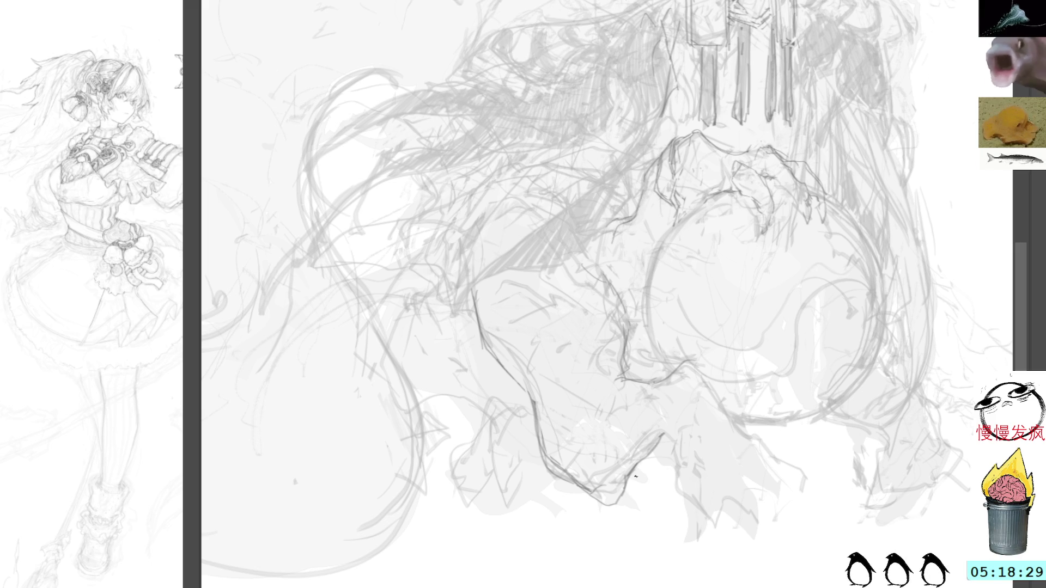
# Sketch the foot curve and shin contour below the orb, extending the lower leg downward
pyautogui.moveTo(670, 429); pyautogui.dragTo(665, 433)
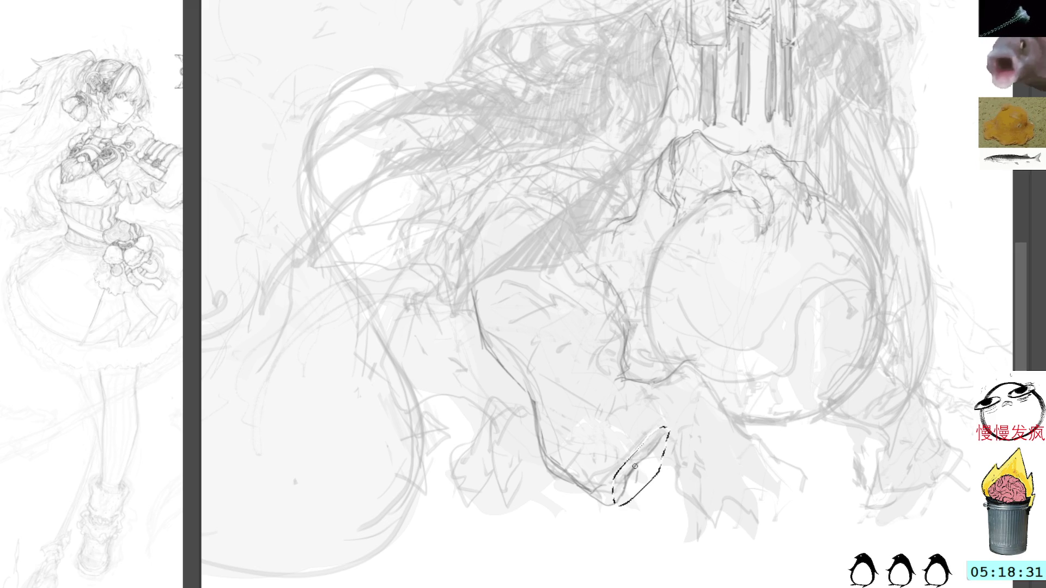
pyautogui.hotkey('ctrl', 'd')
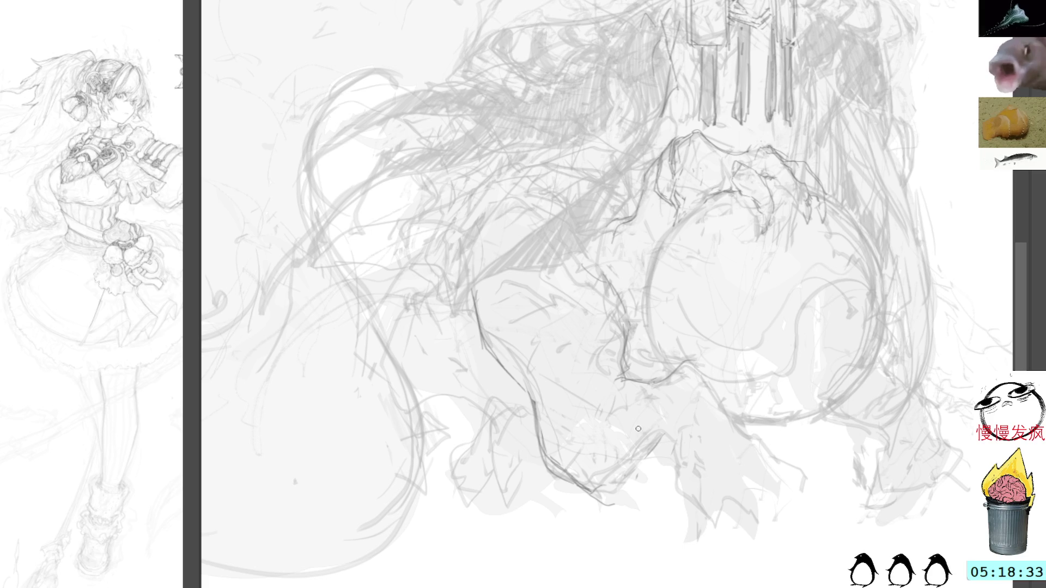
pyautogui.moveTo(642, 429); pyautogui.dragTo(681, 460)
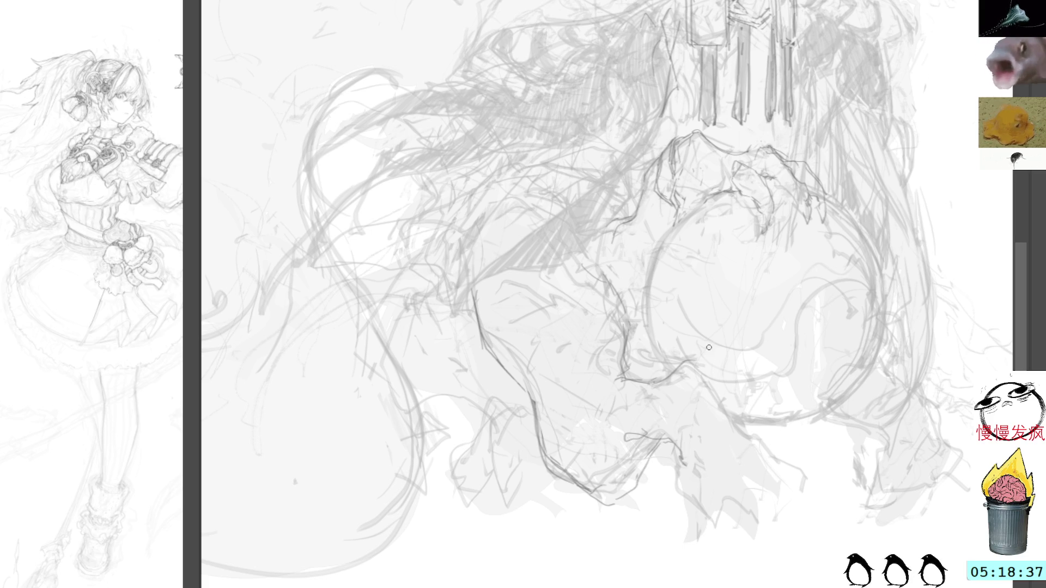
pyautogui.moveTo(687, 372); pyautogui.dragTo(818, 502)
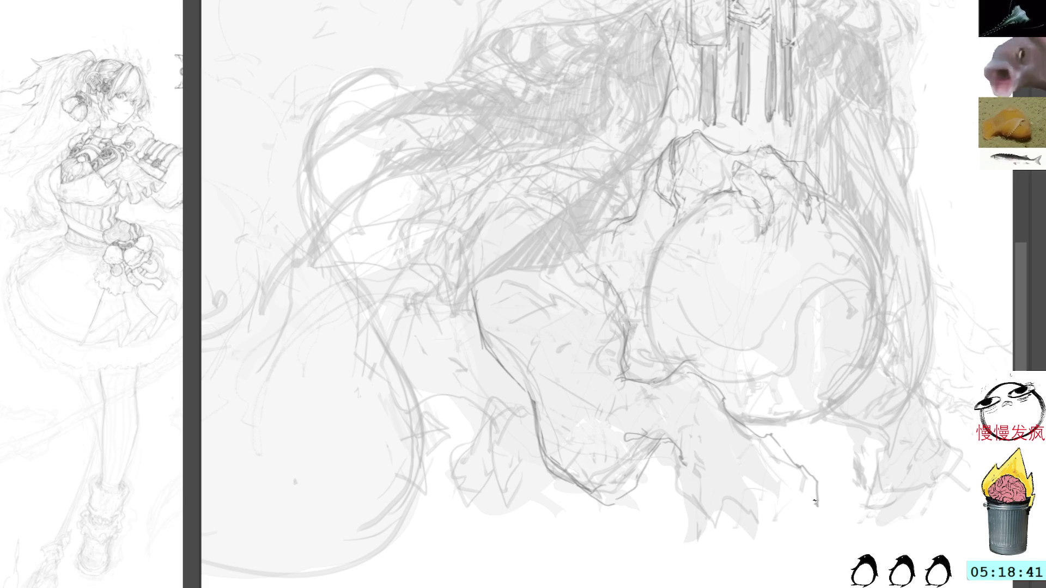
pyautogui.moveTo(684, 464)
pyautogui.mouseDown()
pyautogui.moveTo(718, 502)
pyautogui.moveTo(742, 507)
pyautogui.moveTo(767, 493)
pyautogui.moveTo(768, 546)
pyautogui.mouseUp()
pyautogui.moveTo(711, 398)
pyautogui.mouseDown()
pyautogui.moveTo(681, 391)
pyautogui.moveTo(666, 419)
pyautogui.moveTo(677, 446)
pyautogui.moveTo(710, 392)
pyautogui.moveTo(656, 396)
pyautogui.moveTo(649, 436)
pyautogui.mouseUp()
pyautogui.moveTo(642, 384); pyautogui.dragTo(630, 411)
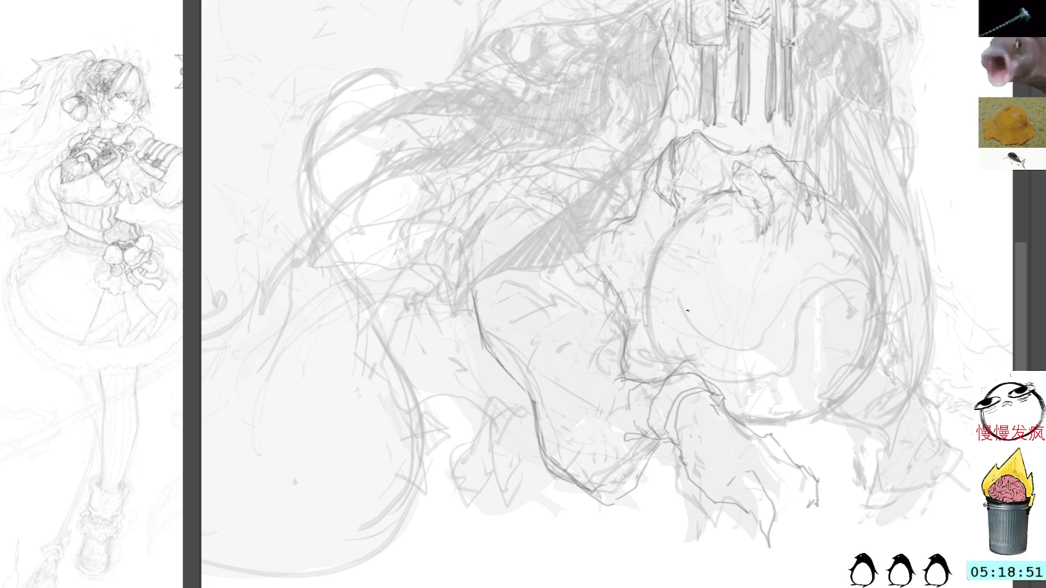
pyautogui.moveTo(706, 376)
pyautogui.mouseDown()
pyautogui.moveTo(668, 387)
pyautogui.moveTo(689, 366)
pyautogui.mouseUp()
# Remove the knee loop, add shin strokes, and draw the foot's edge with a pointed tip
pyautogui.hotkey('ctrl', 'z')
pyautogui.moveTo(725, 394)
pyautogui.mouseDown()
pyautogui.moveTo(730, 416)
pyautogui.moveTo(698, 401)
pyautogui.mouseUp()
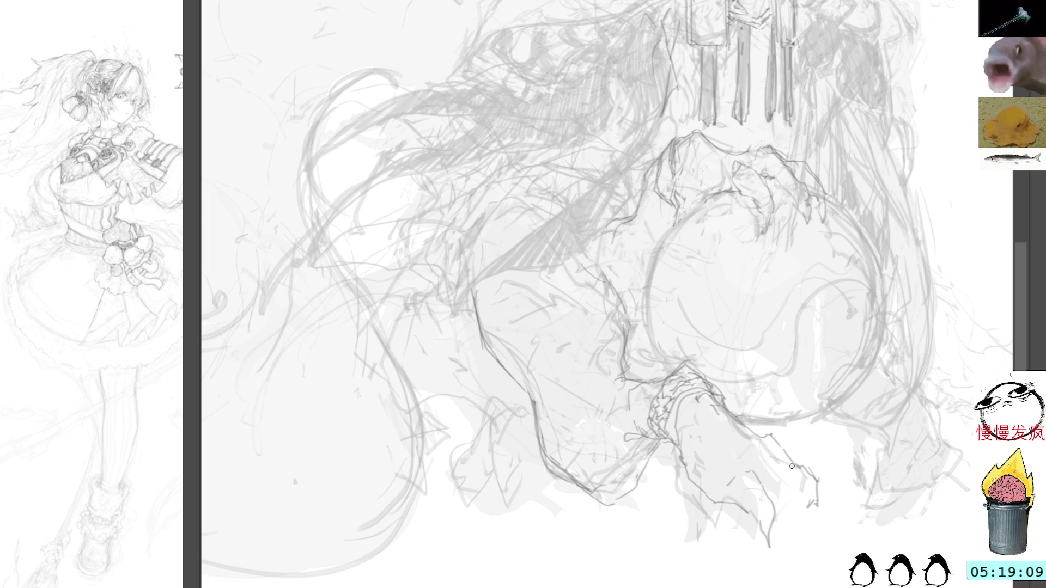
pyautogui.moveTo(766, 432); pyautogui.dragTo(832, 473)
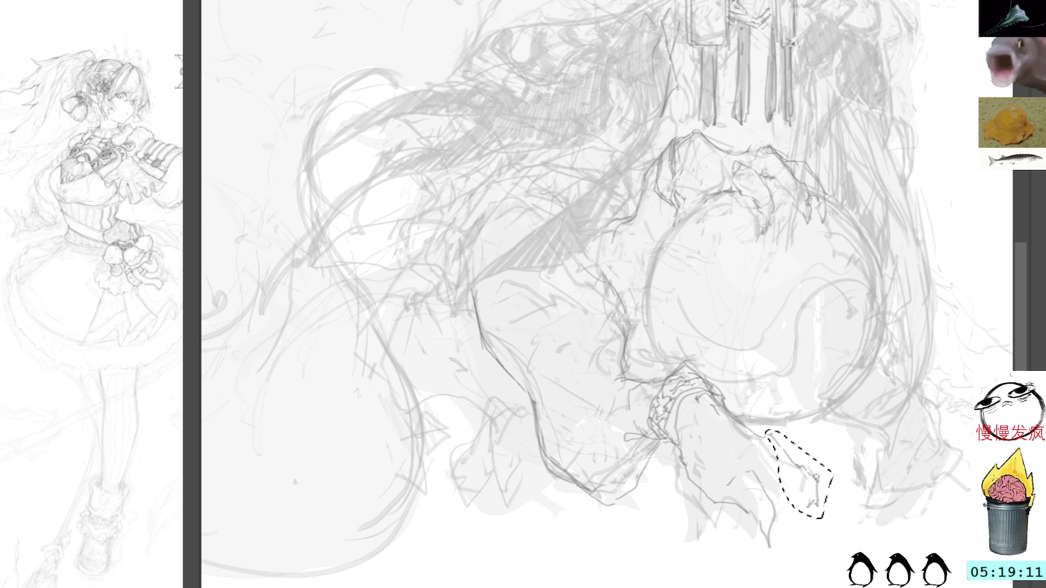
pyautogui.hotkey('ctrl', 'd')
pyautogui.moveTo(801, 477); pyautogui.dragTo(835, 518)
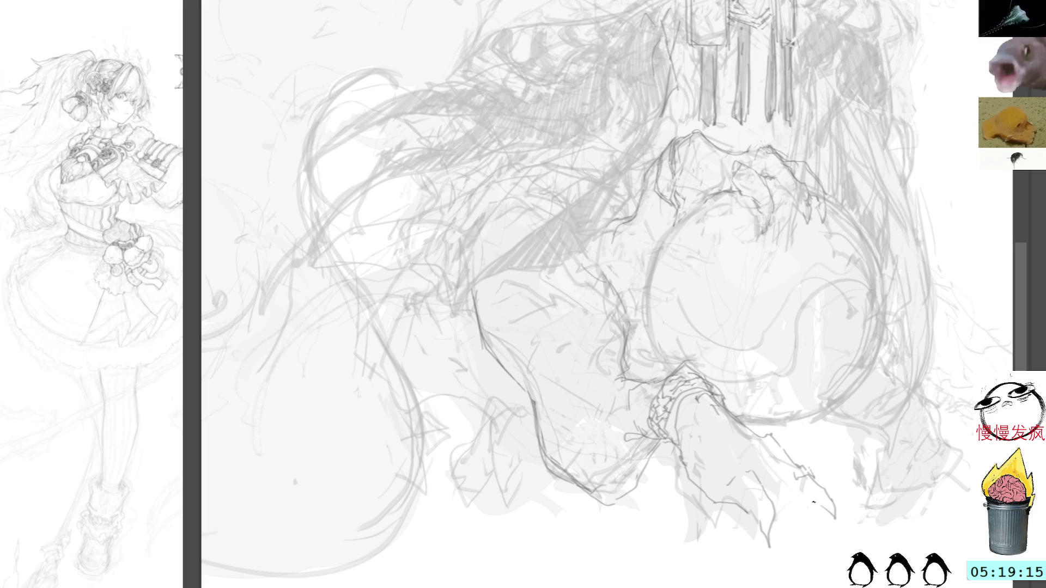
pyautogui.moveTo(773, 526); pyautogui.dragTo(771, 552)
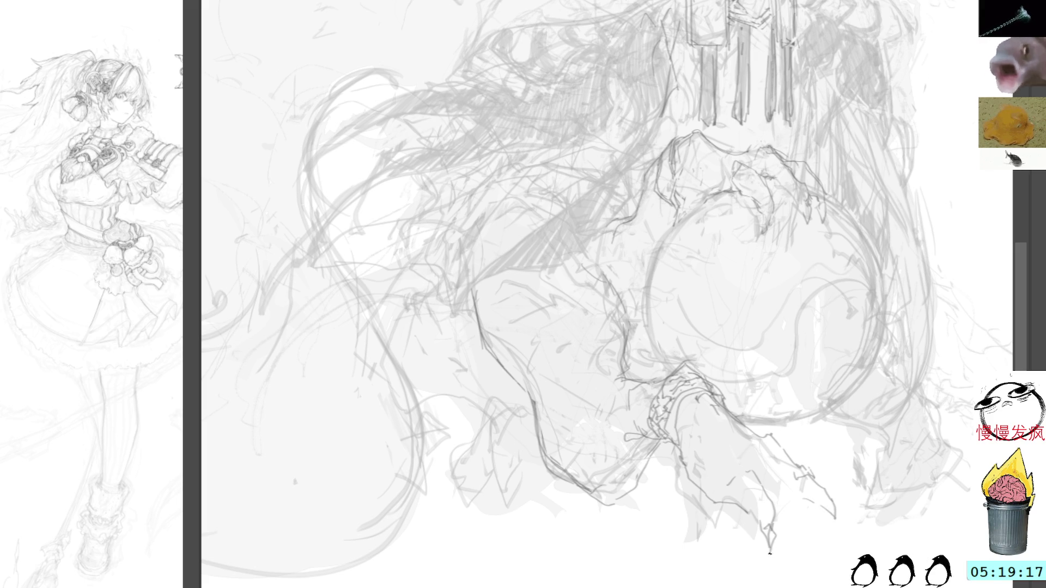
pyautogui.moveTo(689, 478); pyautogui.dragTo(697, 493)
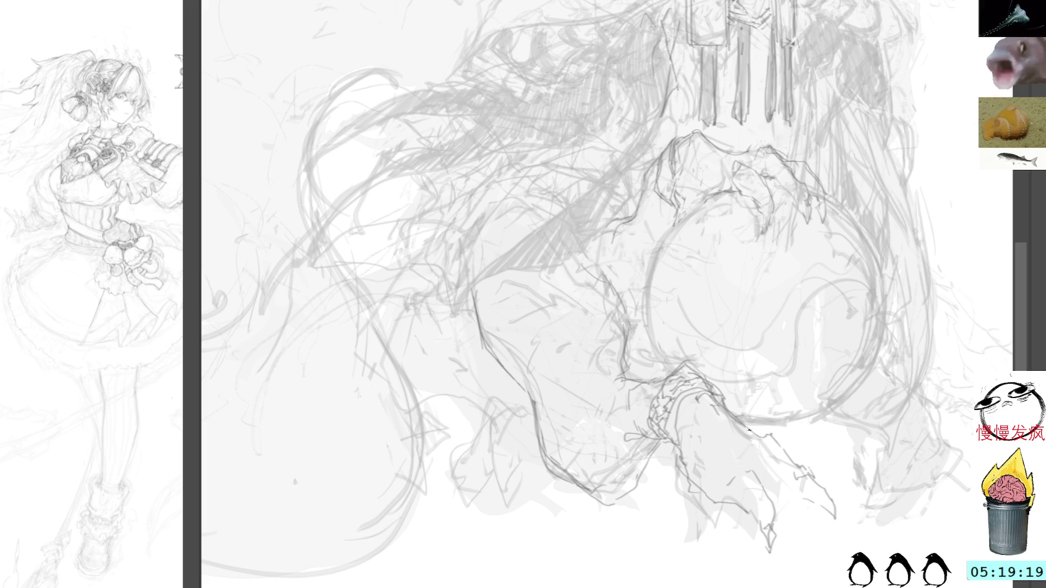
# Darken the leg contours beneath the orb, discarding a stray loop on the lower leg
pyautogui.moveTo(874, 287); pyautogui.dragTo(788, 336)
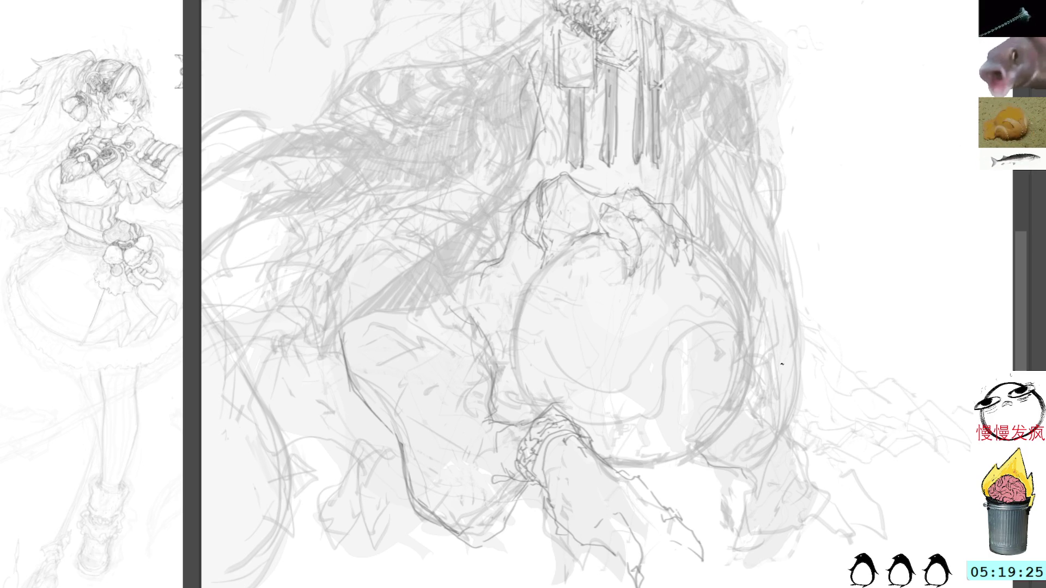
pyautogui.moveTo(812, 435); pyautogui.dragTo(831, 497)
pyautogui.moveTo(786, 441)
pyautogui.mouseDown()
pyautogui.moveTo(739, 466)
pyautogui.moveTo(801, 556)
pyautogui.mouseUp()
pyautogui.moveTo(792, 481)
pyautogui.mouseDown()
pyautogui.moveTo(778, 457)
pyautogui.moveTo(766, 466)
pyautogui.moveTo(785, 523)
pyautogui.moveTo(739, 553)
pyautogui.mouseUp()
pyautogui.moveTo(782, 526); pyautogui.dragTo(724, 569)
pyautogui.moveTo(745, 457)
pyautogui.mouseDown()
pyautogui.moveTo(714, 476)
pyautogui.moveTo(747, 493)
pyautogui.moveTo(755, 548)
pyautogui.mouseUp()
pyautogui.moveTo(775, 499); pyautogui.dragTo(765, 532)
pyautogui.hotkey('ctrl', 'z')
pyautogui.hotkey('ctrl', 'z')
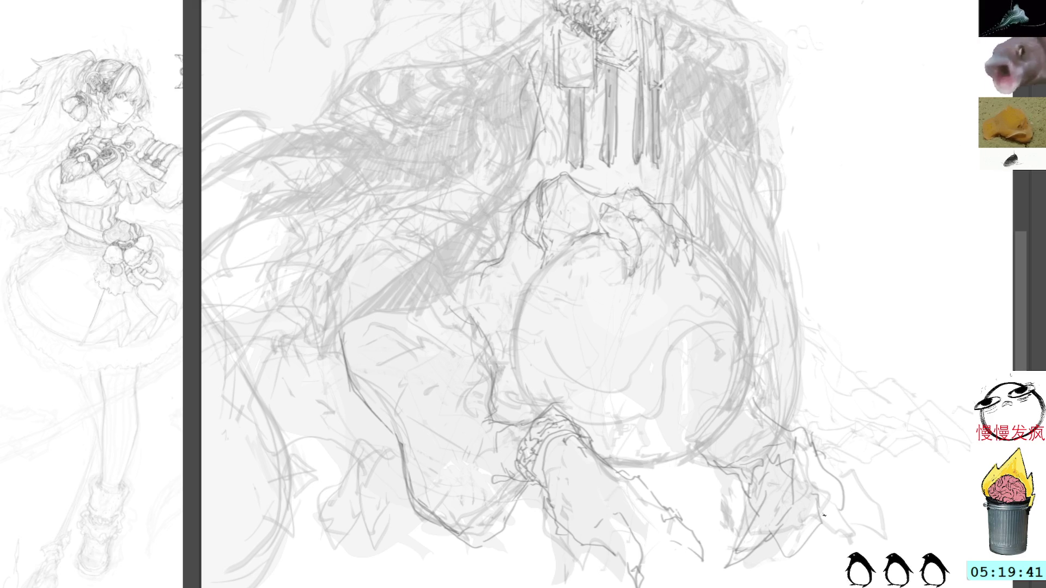
pyautogui.moveTo(817, 558); pyautogui.dragTo(771, 556)
pyautogui.hotkey('ctrl', 'd')
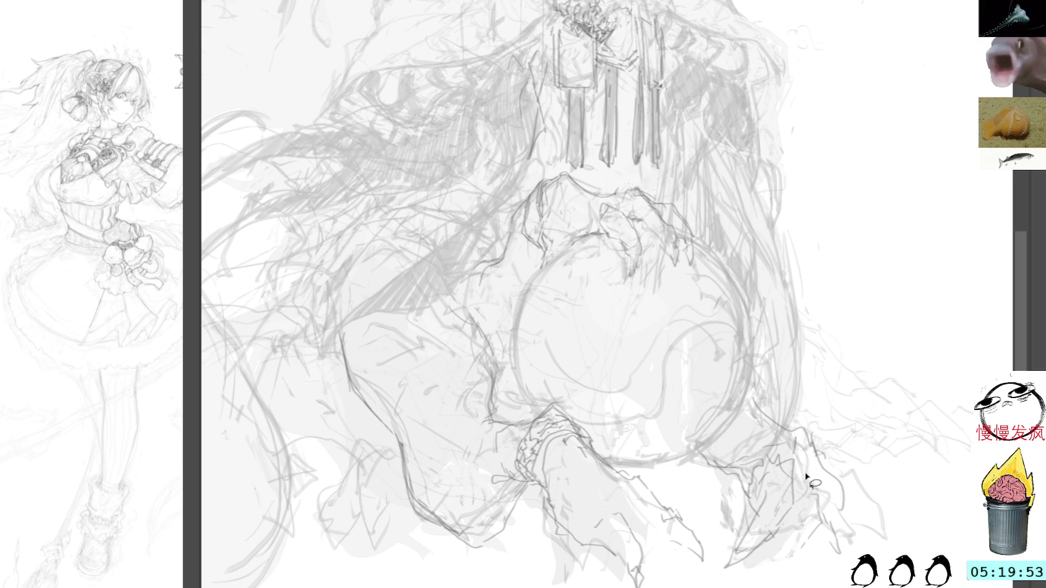
pyautogui.moveTo(815, 417)
pyautogui.mouseDown()
pyautogui.moveTo(845, 457)
pyautogui.moveTo(920, 440)
pyautogui.mouseUp()
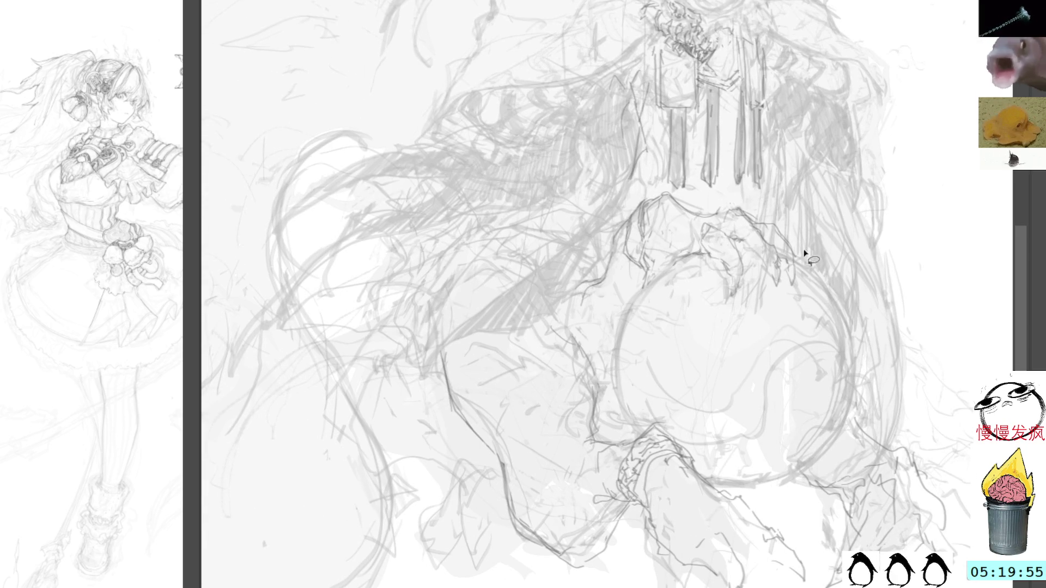
# Draw the left leg's outer contour, knee strokes and darker shin lines near the foot
pyautogui.moveTo(371, 319); pyautogui.dragTo(350, 392)
pyautogui.moveTo(381, 458)
pyautogui.mouseDown()
pyautogui.moveTo(397, 475)
pyautogui.moveTo(467, 466)
pyautogui.moveTo(474, 552)
pyautogui.moveTo(497, 536)
pyautogui.mouseUp()
pyautogui.moveTo(469, 483); pyautogui.dragTo(479, 550)
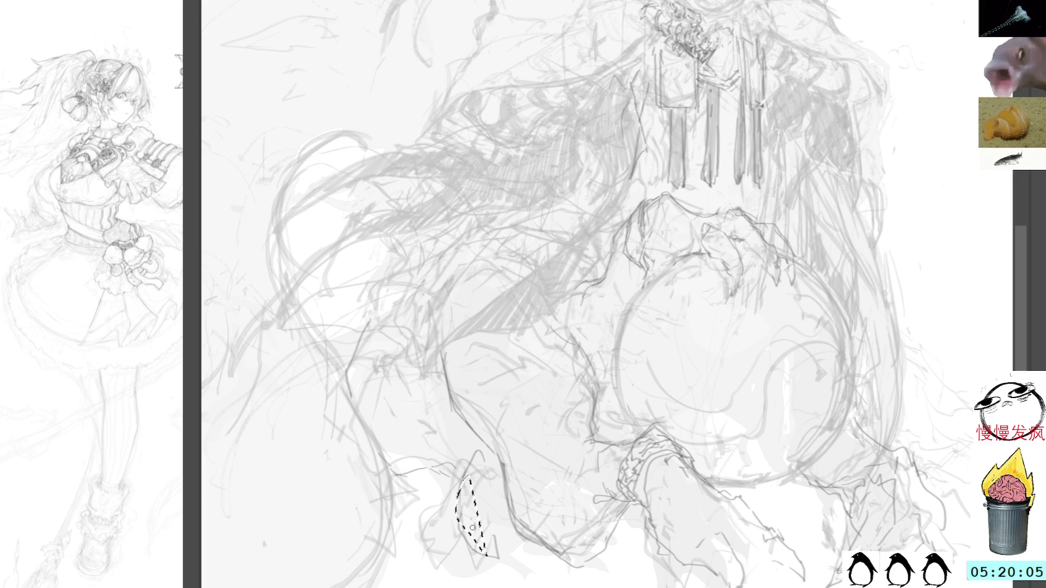
pyautogui.press('Delete')
pyautogui.moveTo(461, 499)
pyautogui.mouseDown()
pyautogui.moveTo(477, 547)
pyautogui.moveTo(494, 524)
pyautogui.mouseUp()
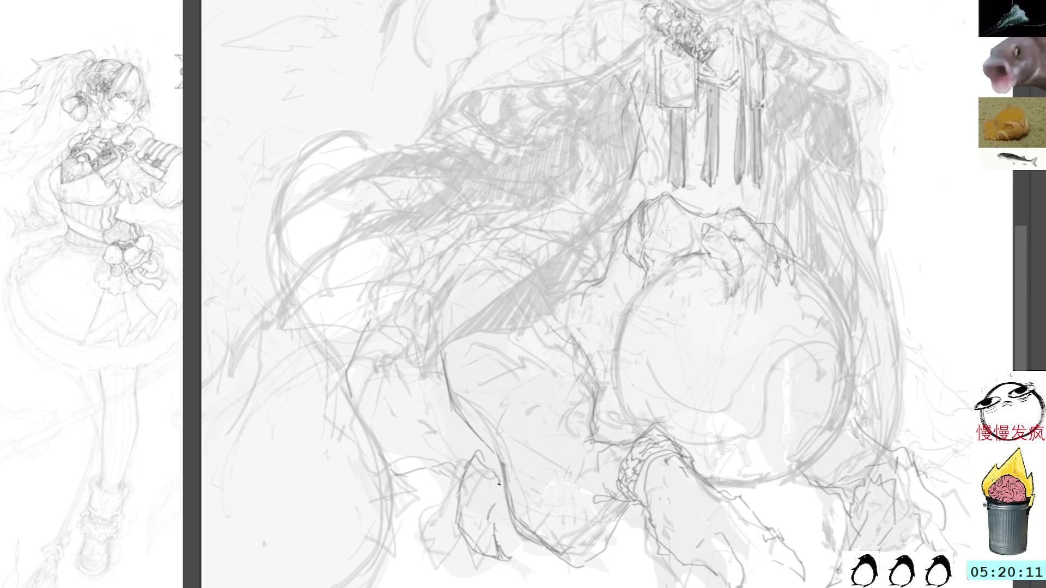
pyautogui.moveTo(432, 504)
pyautogui.mouseDown()
pyautogui.moveTo(444, 542)
pyautogui.moveTo(471, 558)
pyautogui.moveTo(463, 564)
pyautogui.moveTo(477, 562)
pyautogui.mouseUp()
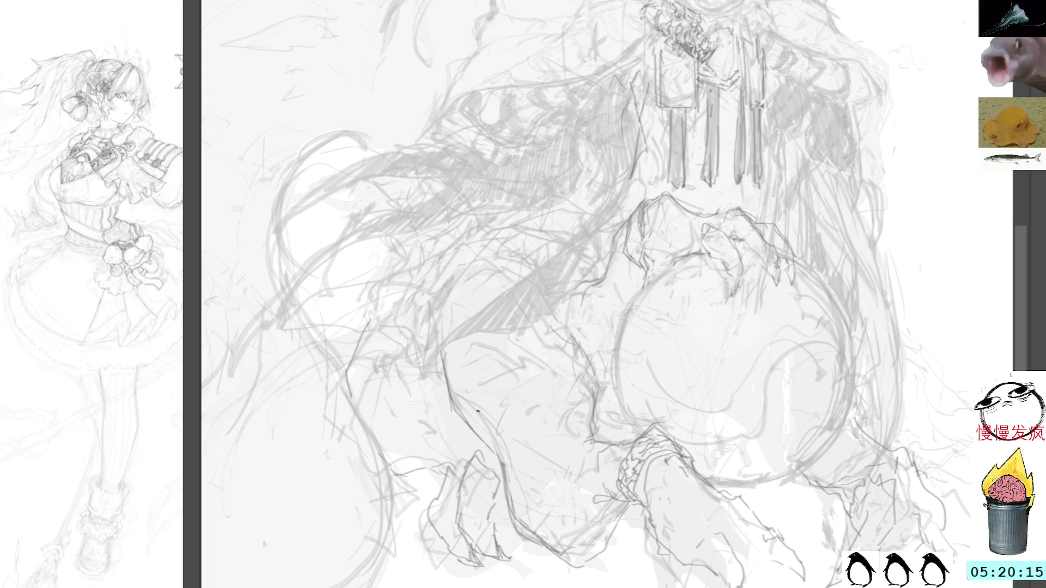
pyautogui.moveTo(496, 501); pyautogui.dragTo(502, 523)
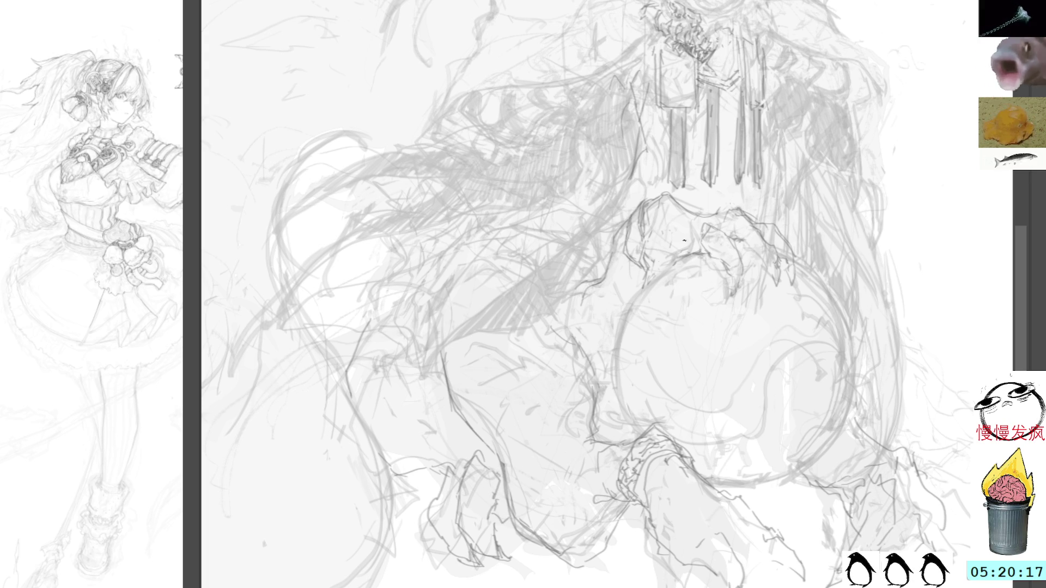
pyautogui.moveTo(683, 240)
pyautogui.mouseDown()
pyautogui.moveTo(725, 206)
pyautogui.moveTo(690, 96)
pyautogui.mouseUp()
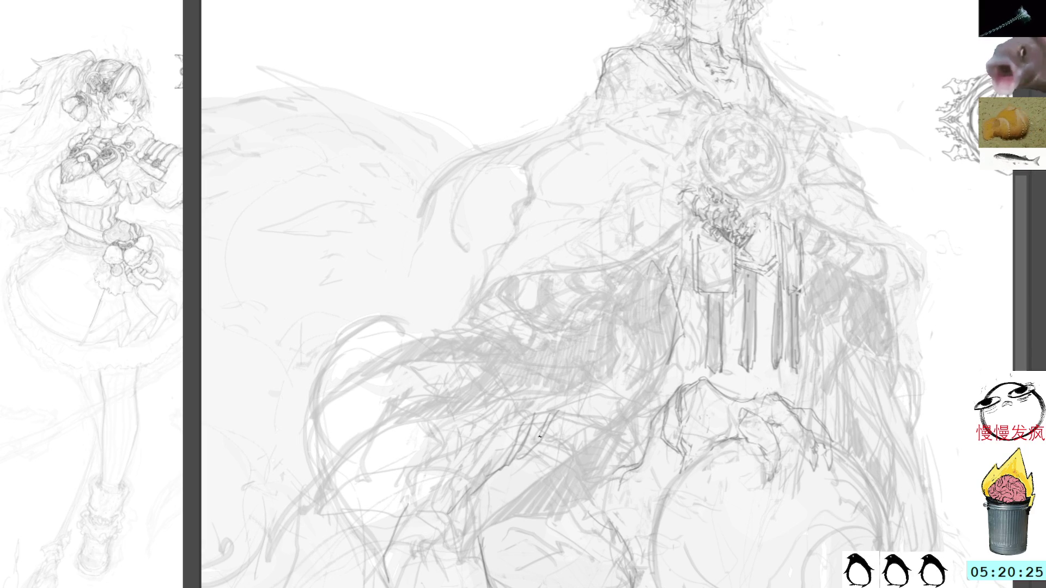
pyautogui.moveTo(793, 253); pyautogui.dragTo(685, 288)
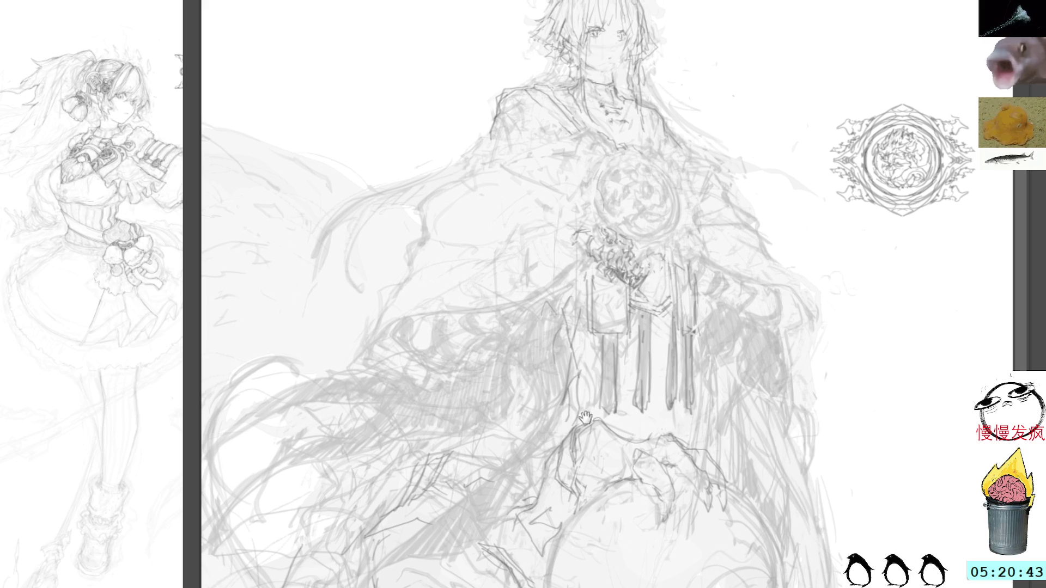
pyautogui.moveTo(496, 82); pyautogui.dragTo(605, 212)
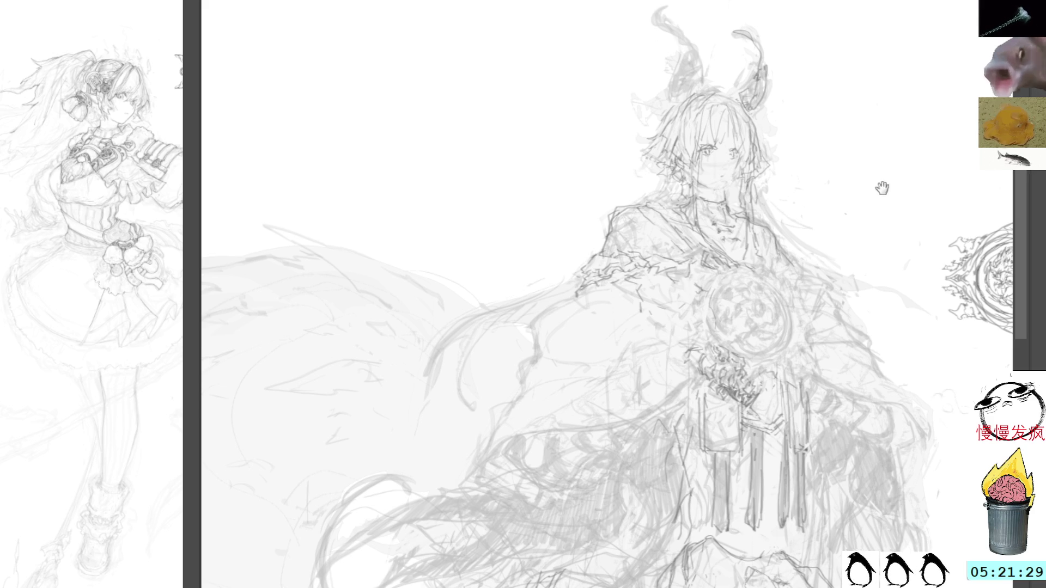
pyautogui.moveTo(935, 230); pyautogui.dragTo(820, 230)
pyautogui.moveTo(561, 208); pyautogui.dragTo(662, 200)
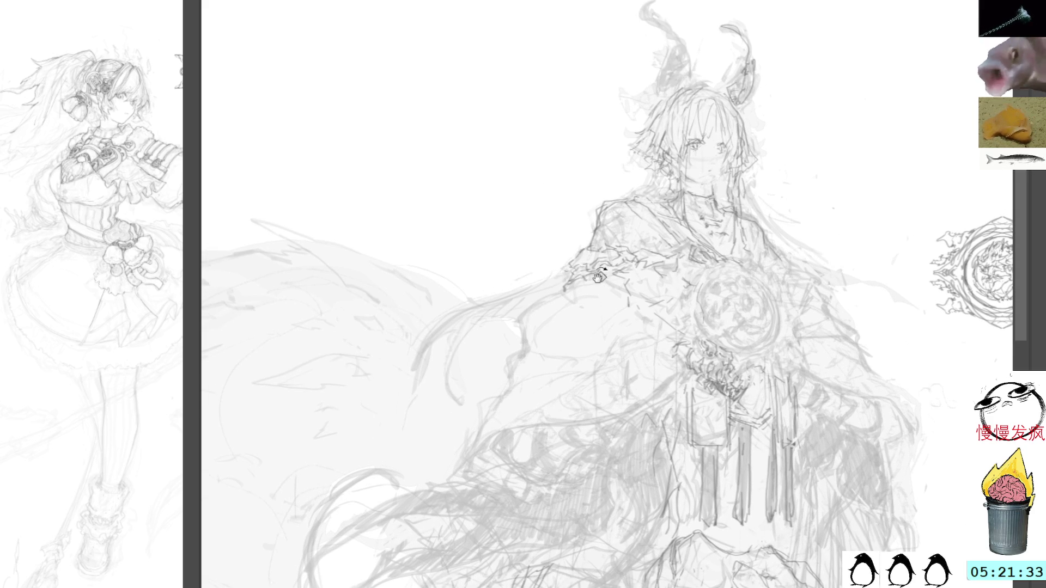
pyautogui.moveTo(599, 275); pyautogui.dragTo(682, 81)
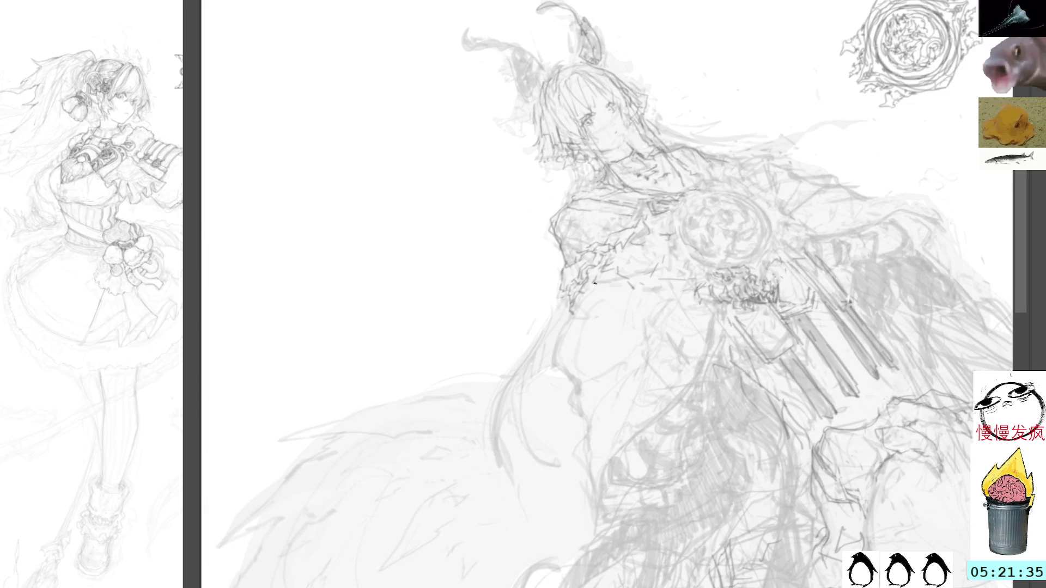
pyautogui.moveTo(588, 281)
pyautogui.mouseDown()
pyautogui.moveTo(563, 335)
pyautogui.moveTo(583, 388)
pyautogui.moveTo(578, 367)
pyautogui.moveTo(575, 403)
pyautogui.moveTo(593, 431)
pyautogui.mouseUp()
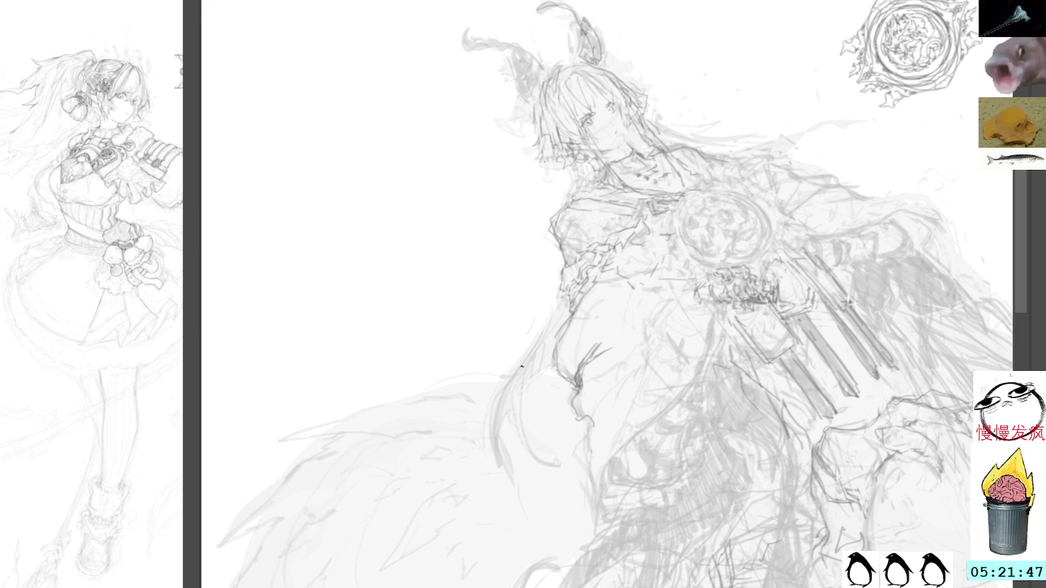
# Sample a grey and darken the figure's left contour, diagonal waist strokes and lower-body folds
pyautogui.press('alt')
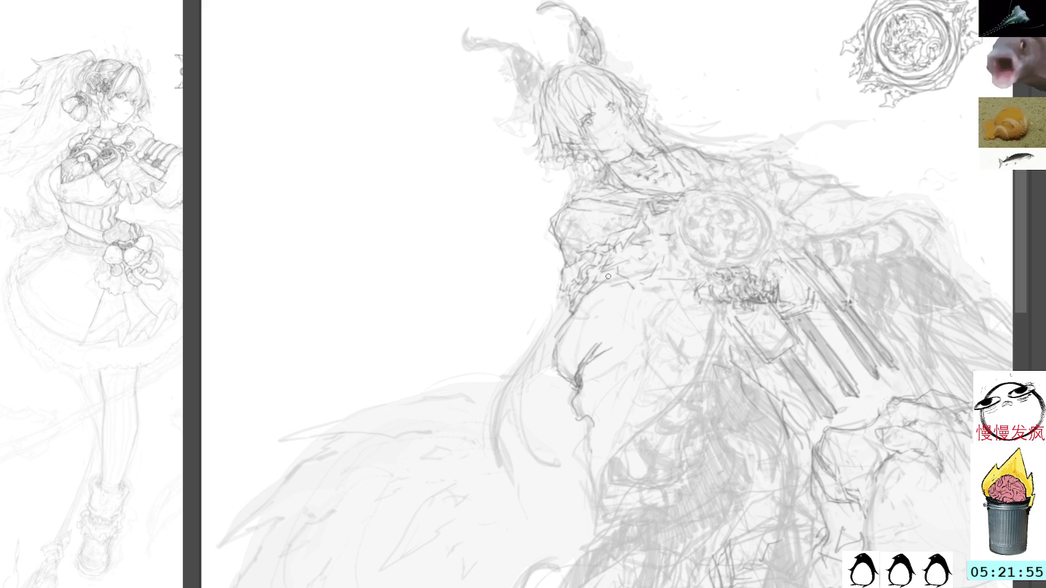
pyautogui.moveTo(552, 327); pyautogui.dragTo(595, 485)
pyautogui.moveTo(595, 425); pyautogui.dragTo(599, 488)
pyautogui.moveTo(662, 280); pyautogui.dragTo(584, 386)
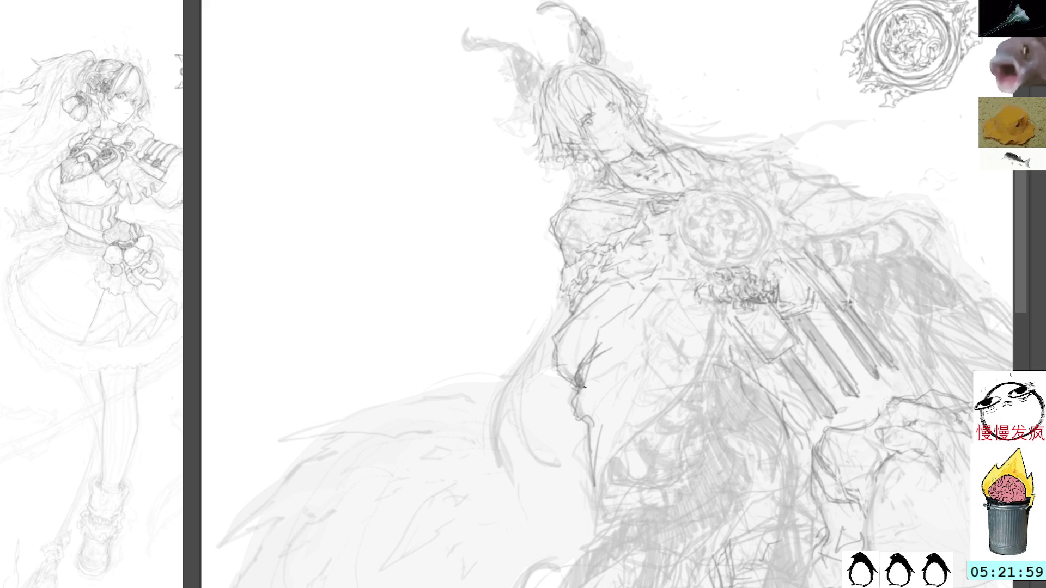
pyautogui.moveTo(723, 308)
pyautogui.mouseDown()
pyautogui.moveTo(705, 346)
pyautogui.moveTo(675, 354)
pyautogui.mouseUp()
pyautogui.moveTo(675, 354)
pyautogui.mouseDown()
pyautogui.moveTo(599, 485)
pyautogui.moveTo(596, 511)
pyautogui.mouseUp()
pyautogui.moveTo(619, 457)
pyautogui.mouseDown()
pyautogui.moveTo(712, 327)
pyautogui.moveTo(698, 341)
pyautogui.mouseUp()
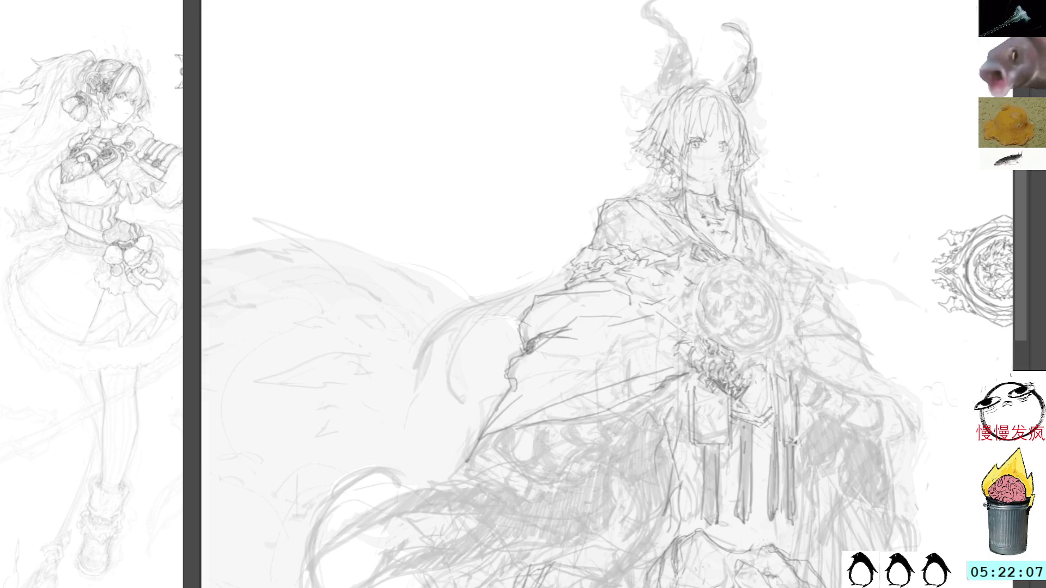
pyautogui.moveTo(381, 7); pyautogui.dragTo(769, 192)
pyautogui.moveTo(810, 241); pyautogui.dragTo(736, 175)
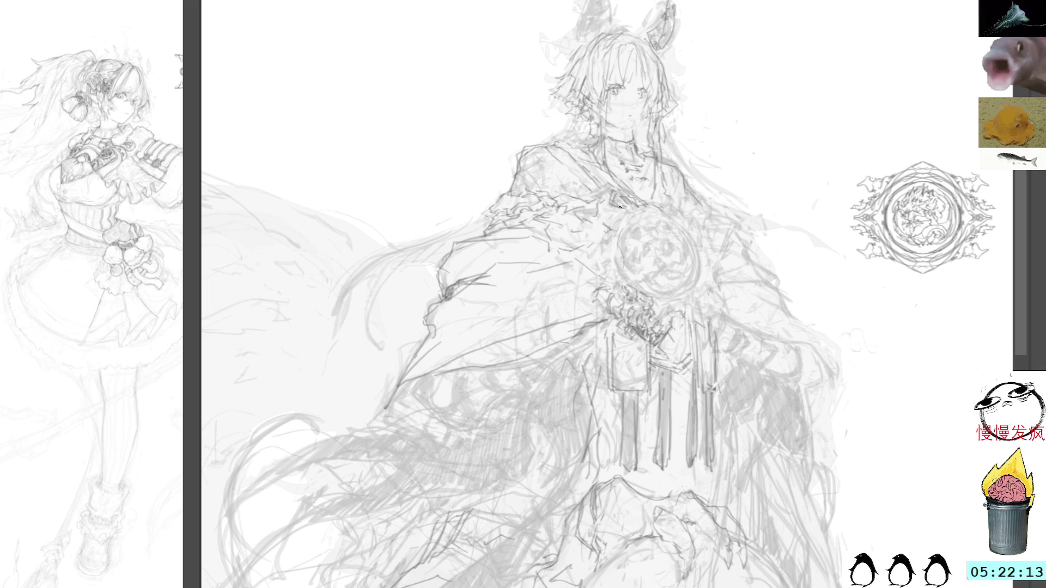
# Try two long strokes along the robe's edge near the cape, then undo them
pyautogui.moveTo(554, 378)
pyautogui.mouseDown()
pyautogui.moveTo(719, 231)
pyautogui.moveTo(827, 321)
pyautogui.mouseUp()
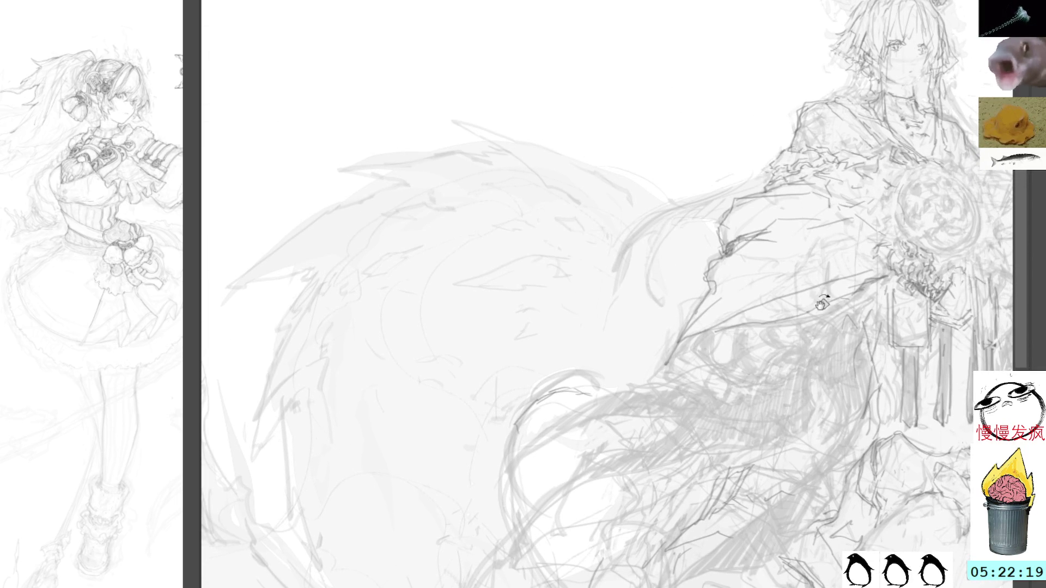
pyautogui.moveTo(822, 303); pyautogui.dragTo(727, 203)
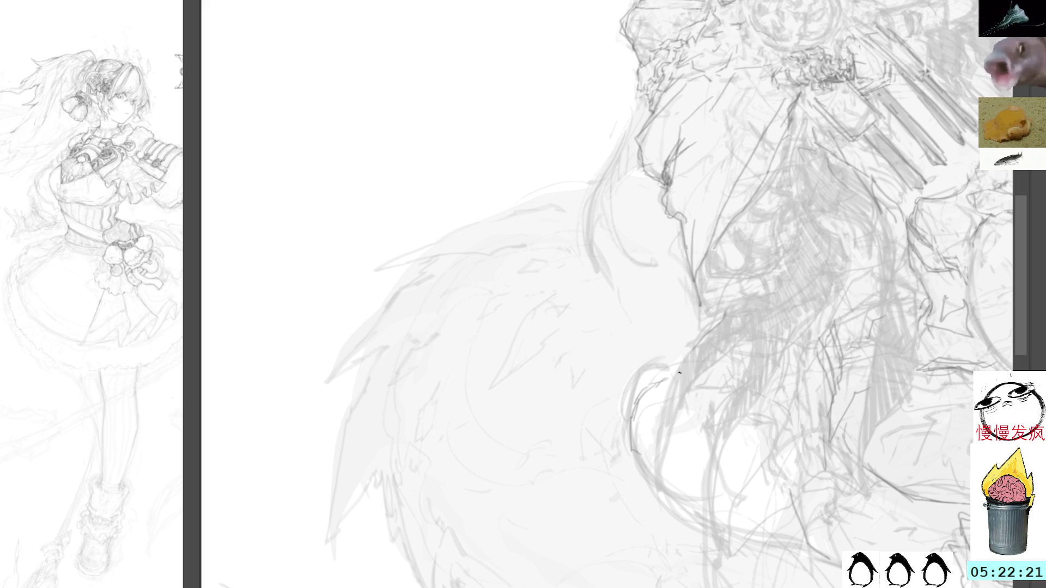
pyautogui.moveTo(713, 326)
pyautogui.mouseDown()
pyautogui.moveTo(657, 417)
pyautogui.moveTo(664, 457)
pyautogui.moveTo(633, 517)
pyautogui.moveTo(681, 509)
pyautogui.moveTo(668, 493)
pyautogui.mouseUp()
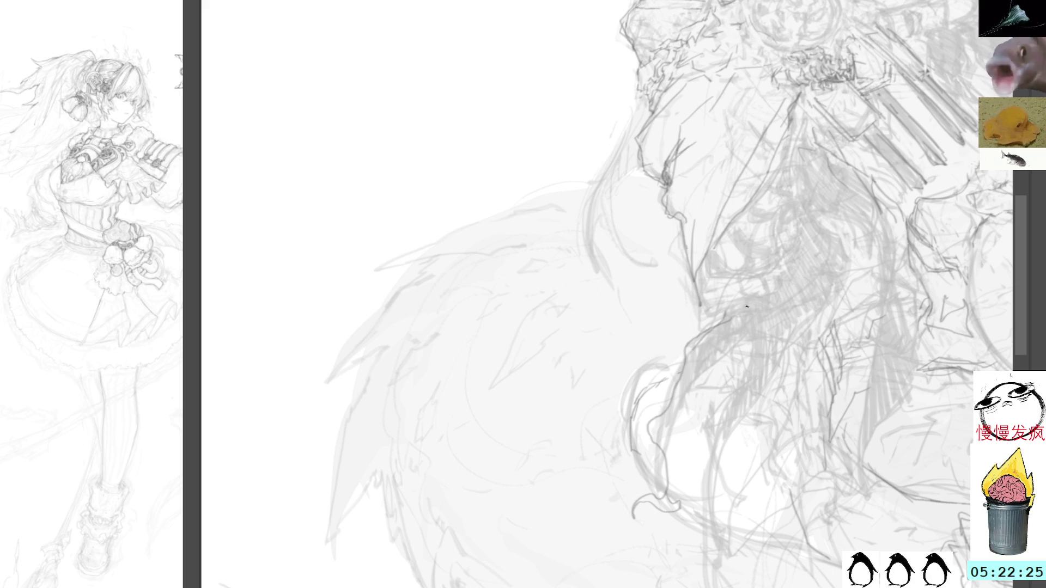
pyautogui.moveTo(756, 309)
pyautogui.mouseDown()
pyautogui.moveTo(758, 334)
pyautogui.moveTo(703, 372)
pyautogui.mouseUp()
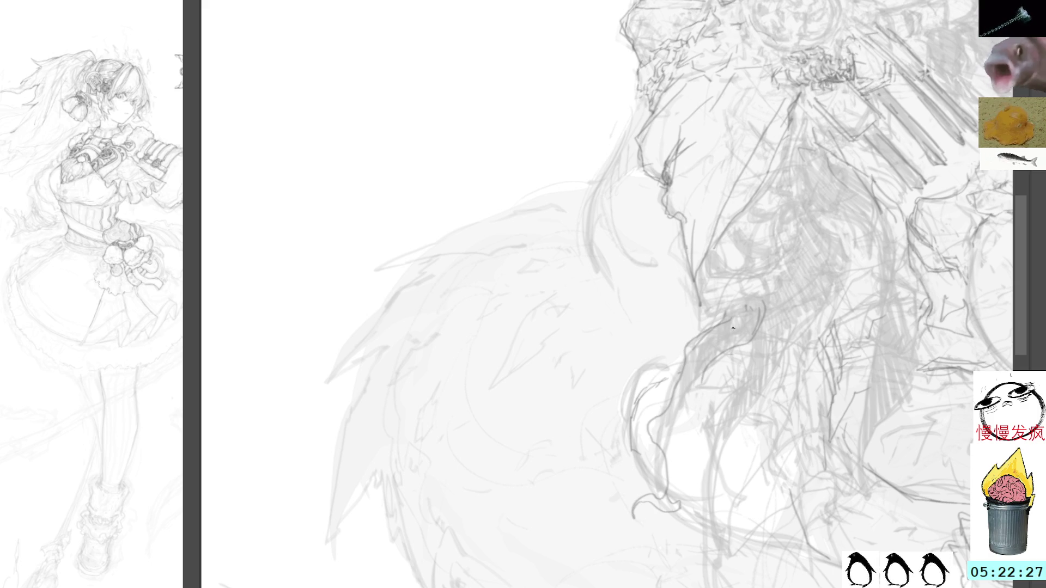
pyautogui.hotkey('ctrl', 'z')
pyautogui.hotkey('ctrl', 'z')
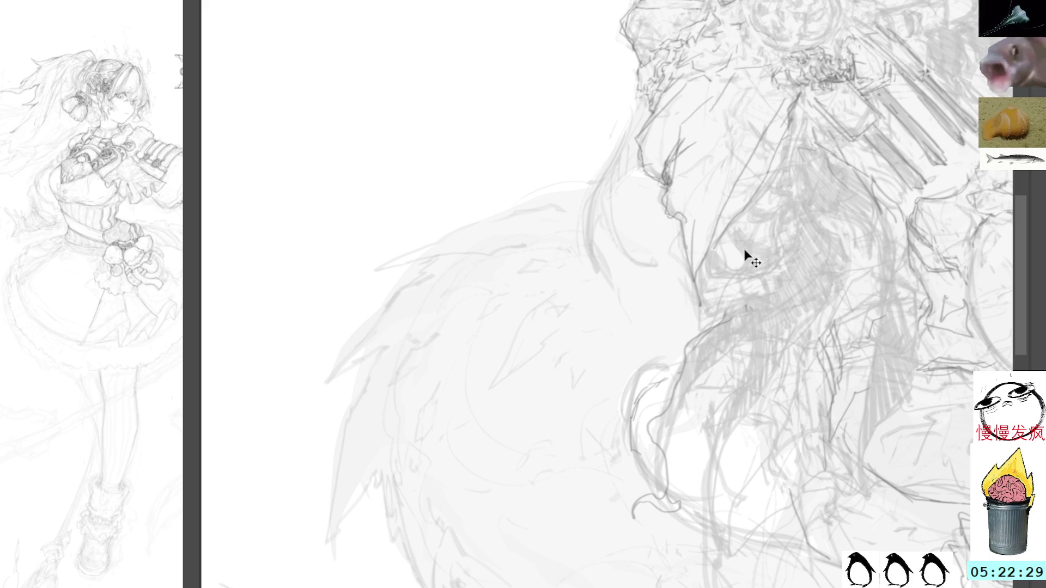
# Add short strokes and faint hatching on the upper robe, then undo the sweeping stroke
pyautogui.moveTo(631, 180); pyautogui.dragTo(550, 193)
pyautogui.moveTo(587, 345)
pyautogui.mouseDown()
pyautogui.moveTo(508, 296)
pyautogui.moveTo(507, 212)
pyautogui.mouseUp()
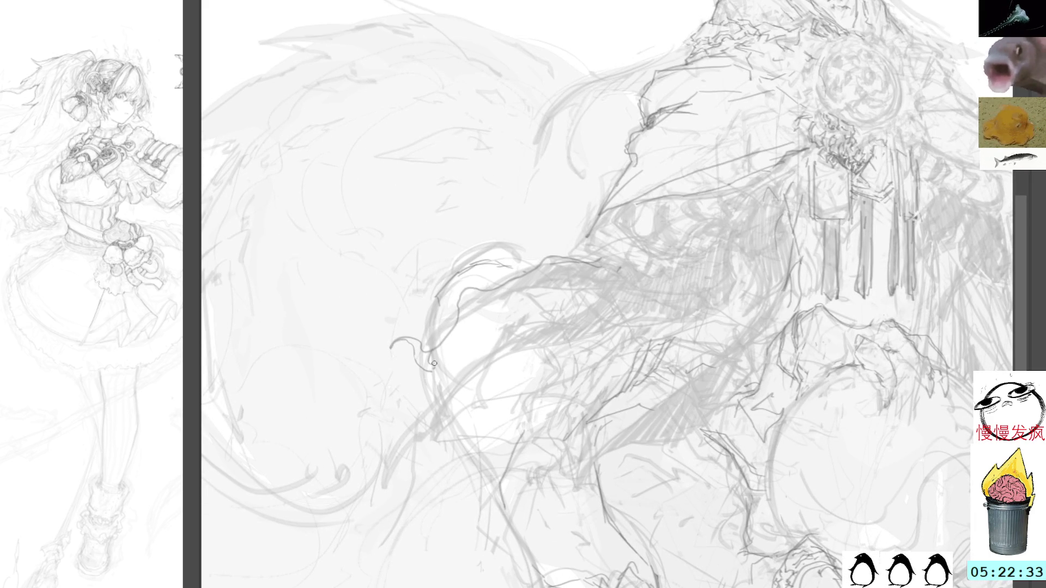
pyautogui.moveTo(526, 285); pyautogui.dragTo(543, 299)
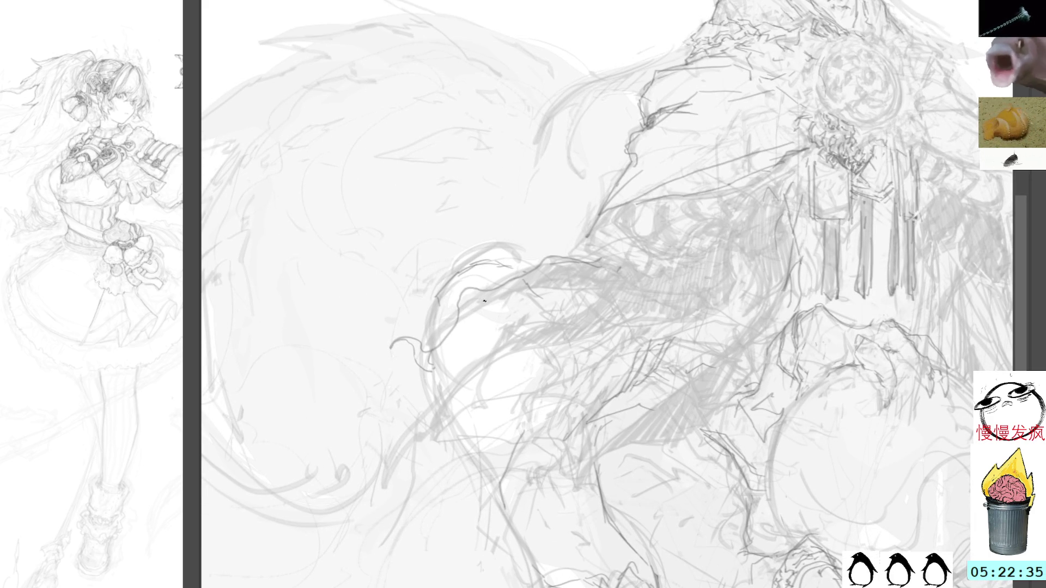
pyautogui.moveTo(471, 328); pyautogui.dragTo(473, 313)
pyautogui.moveTo(541, 284); pyautogui.dragTo(588, 303)
pyautogui.moveTo(637, 260); pyautogui.dragTo(491, 352)
pyautogui.moveTo(563, 320)
pyautogui.mouseDown()
pyautogui.moveTo(495, 342)
pyautogui.moveTo(444, 414)
pyautogui.moveTo(387, 442)
pyautogui.moveTo(467, 429)
pyautogui.mouseUp()
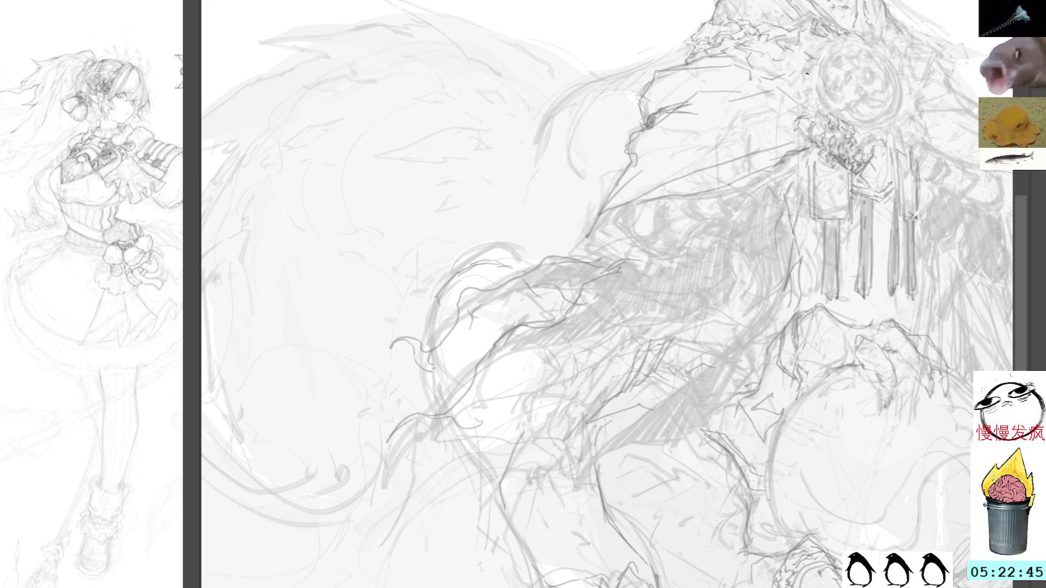
pyautogui.hotkey('ctrl', 'z')
pyautogui.hotkey('ctrl', 'z')
pyautogui.hotkey('ctrl', 'z')
pyautogui.hotkey('ctrl', 'z')
pyautogui.hotkey('ctrl', 'z')
pyautogui.hotkey('ctrl', 'z')
pyautogui.hotkey('ctrl', 'z')
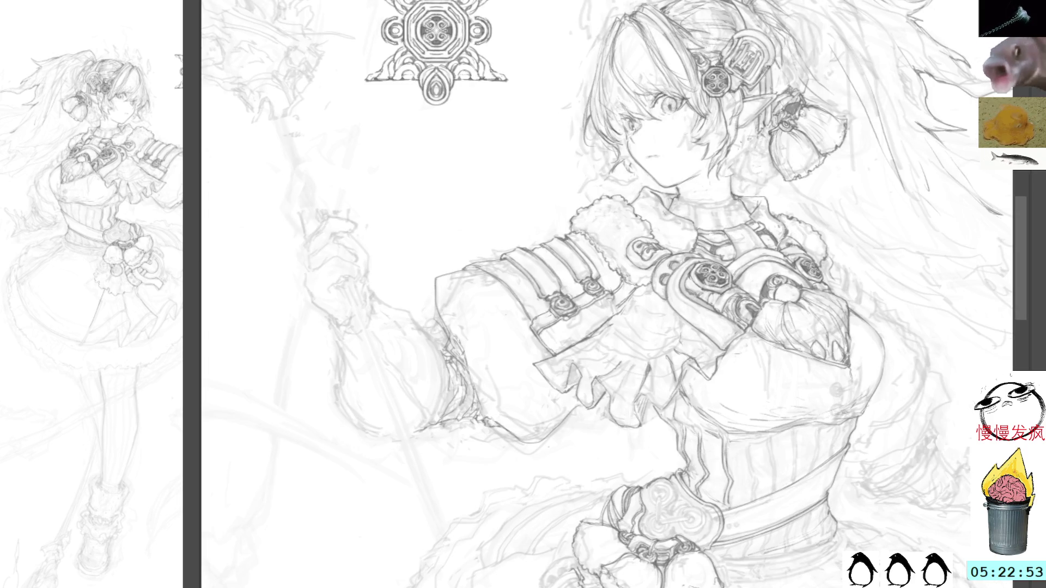
# Bring the girl's belt and skirt into view and trace the pleat's diagonal edge to its tip
pyautogui.moveTo(600, 294); pyautogui.dragTo(529, 218)
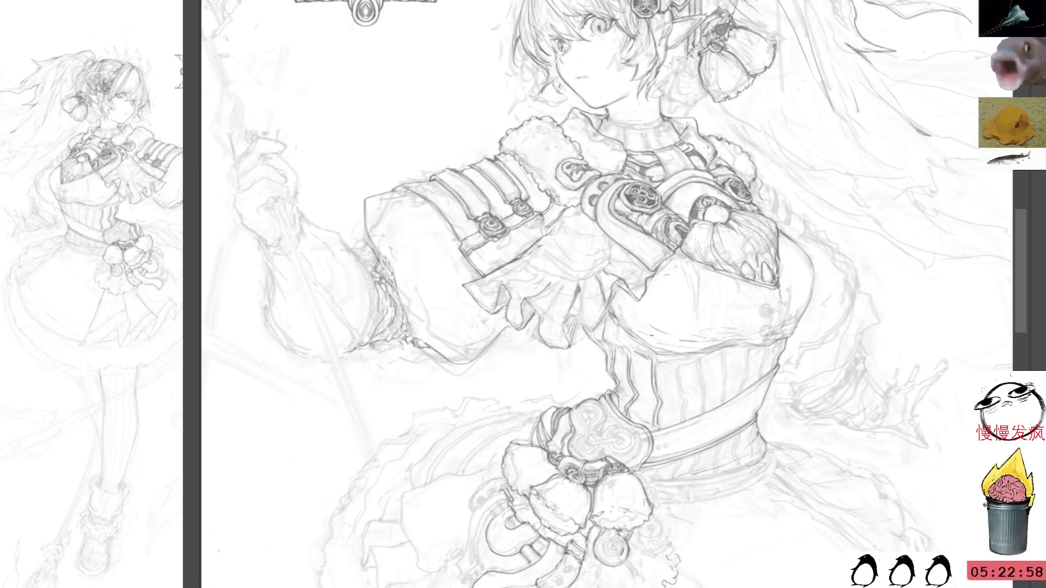
pyautogui.scroll(-5, 545, 294)
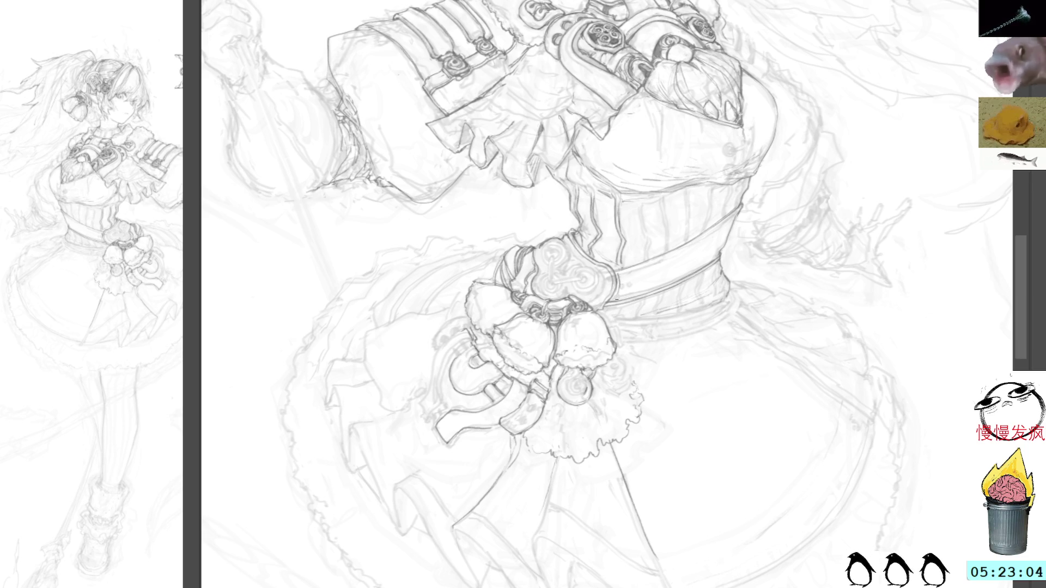
pyautogui.moveTo(615, 311); pyautogui.dragTo(585, 220)
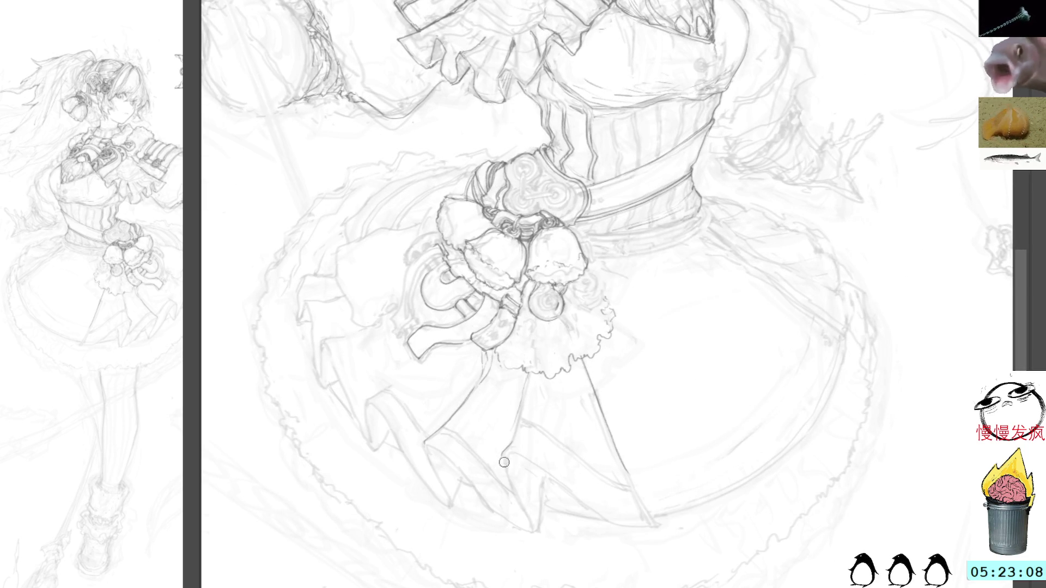
pyautogui.moveTo(557, 51); pyautogui.dragTo(708, 191)
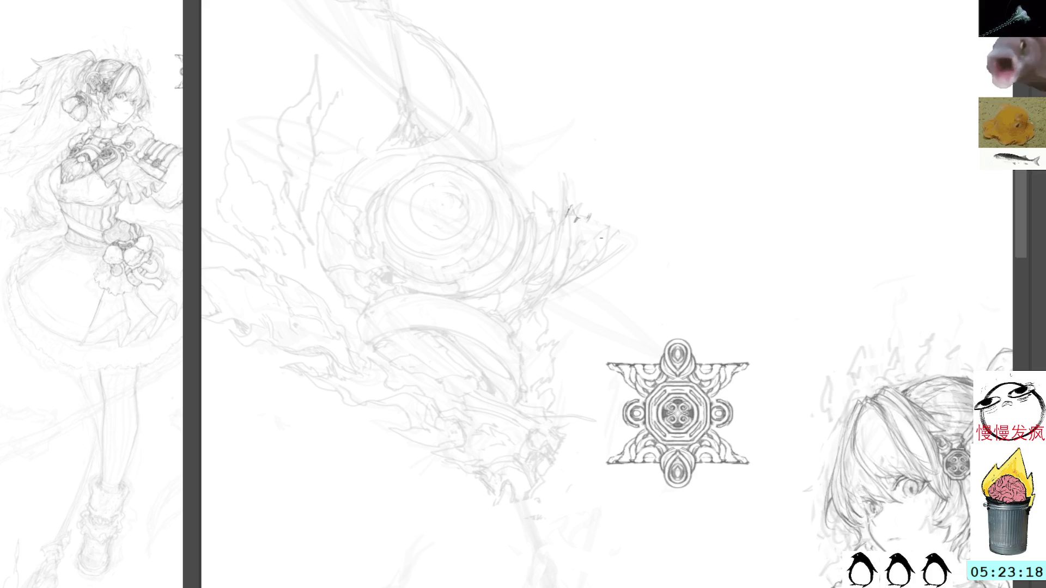
pyautogui.moveTo(683, 276)
pyautogui.mouseDown()
pyautogui.moveTo(522, 2)
pyautogui.moveTo(495, 7)
pyautogui.mouseUp()
pyautogui.moveTo(695, 354)
pyautogui.mouseDown()
pyautogui.moveTo(564, 283)
pyautogui.moveTo(562, 182)
pyautogui.mouseUp()
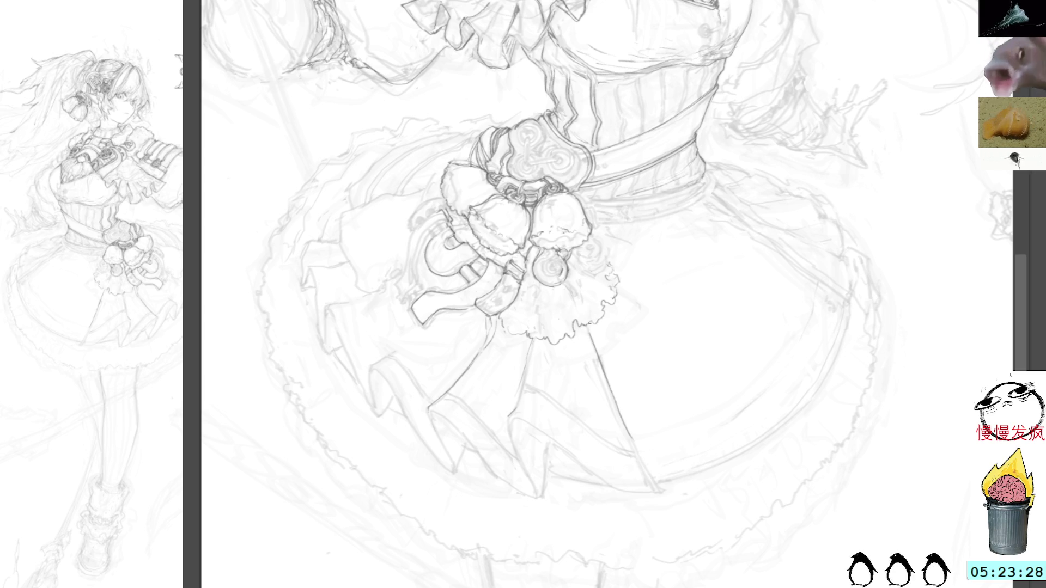
pyautogui.moveTo(798, 191)
pyautogui.mouseDown()
pyautogui.moveTo(822, 236)
pyautogui.moveTo(864, 401)
pyautogui.mouseUp()
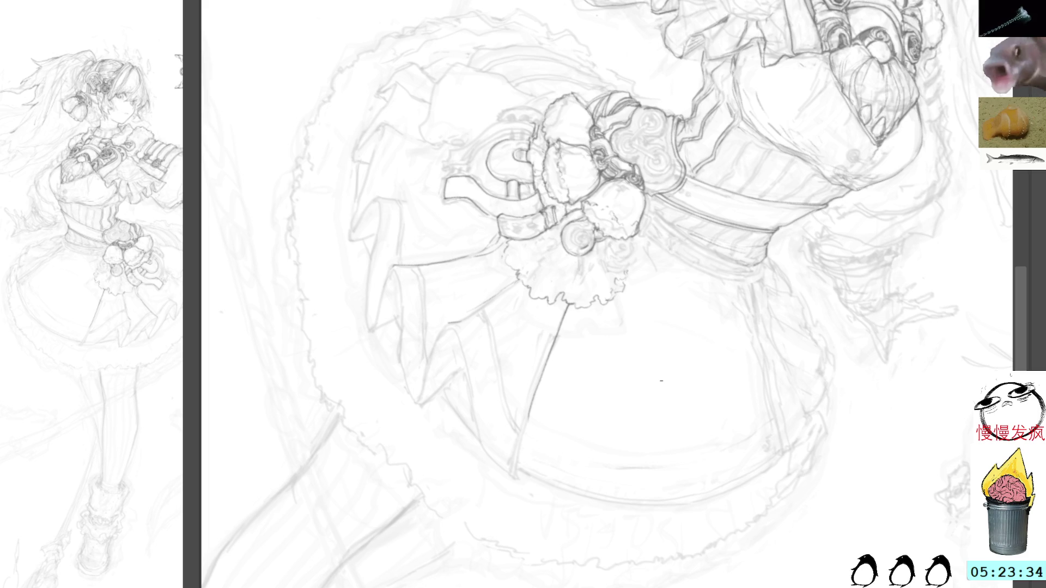
pyautogui.moveTo(662, 381)
pyautogui.mouseDown()
pyautogui.moveTo(635, 373)
pyautogui.moveTo(600, 333)
pyautogui.moveTo(656, 311)
pyautogui.moveTo(656, 266)
pyautogui.mouseUp()
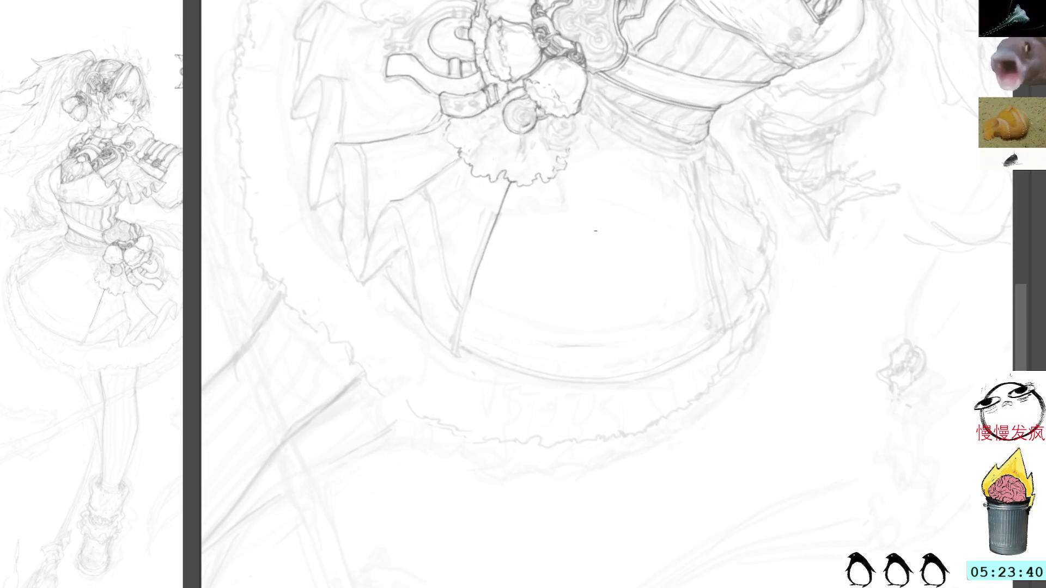
pyautogui.moveTo(424, 236); pyautogui.dragTo(523, 317)
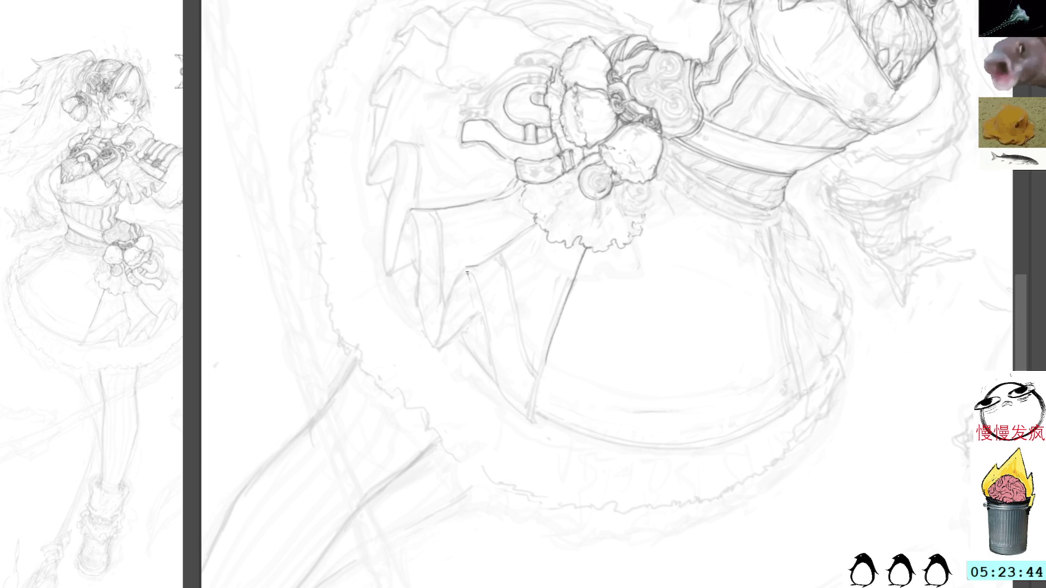
pyautogui.moveTo(467, 272); pyautogui.dragTo(533, 426)
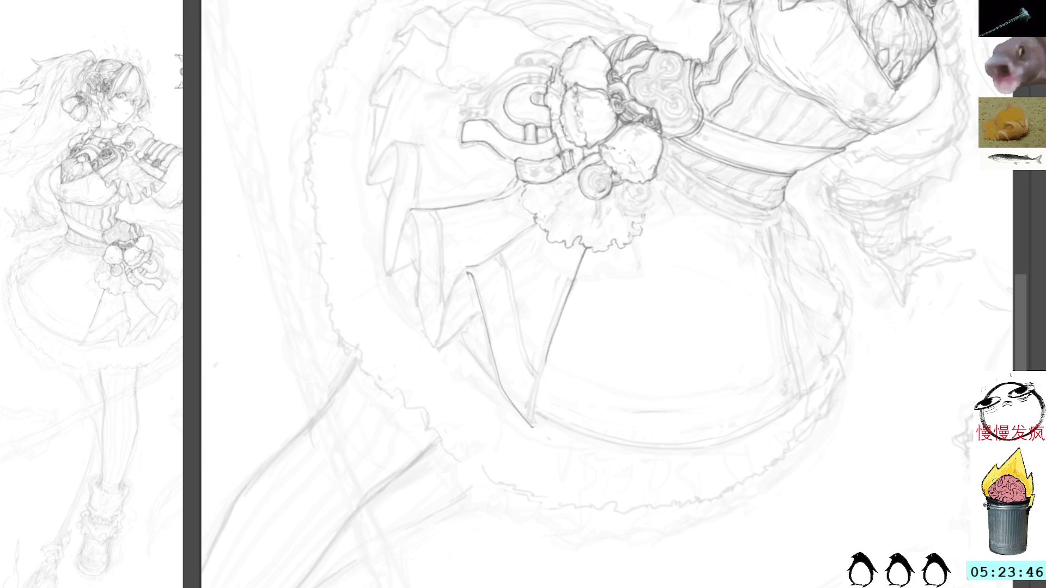
pyautogui.moveTo(696, 211)
pyautogui.mouseDown()
pyautogui.moveTo(654, 399)
pyautogui.moveTo(688, 411)
pyautogui.mouseUp()
pyautogui.moveTo(644, 376); pyautogui.dragTo(701, 414)
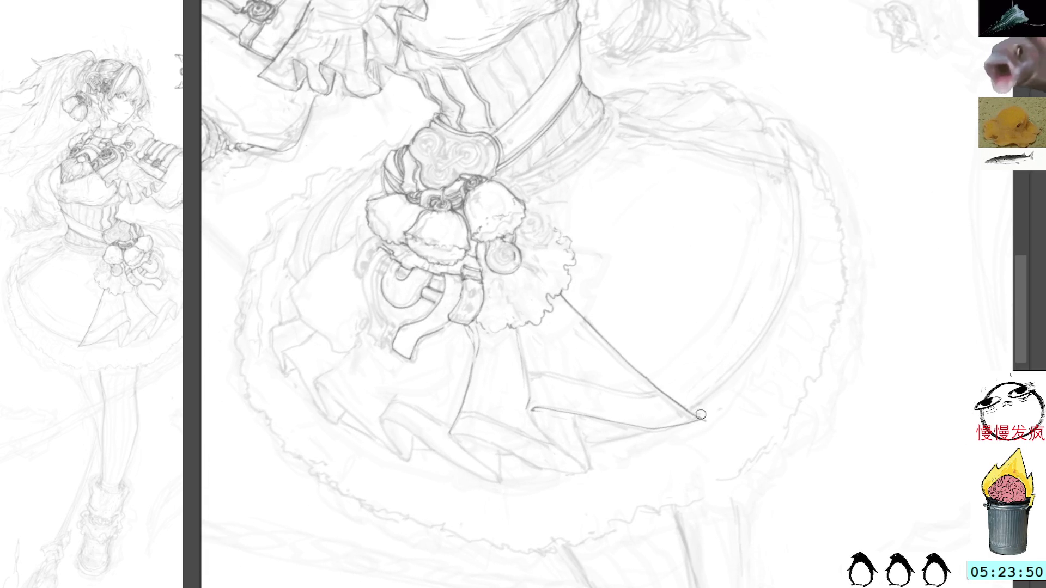
# Ink the right pleat's edge and the pointed pleat's diagonal and tip edges
pyautogui.moveTo(767, 280); pyautogui.dragTo(712, 10)
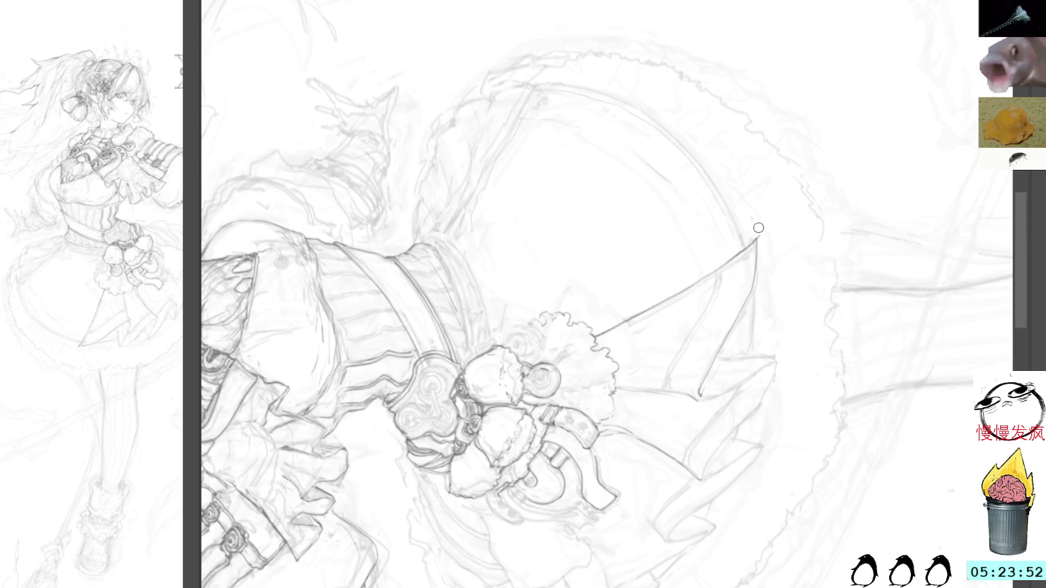
pyautogui.moveTo(771, 96); pyautogui.dragTo(785, 199)
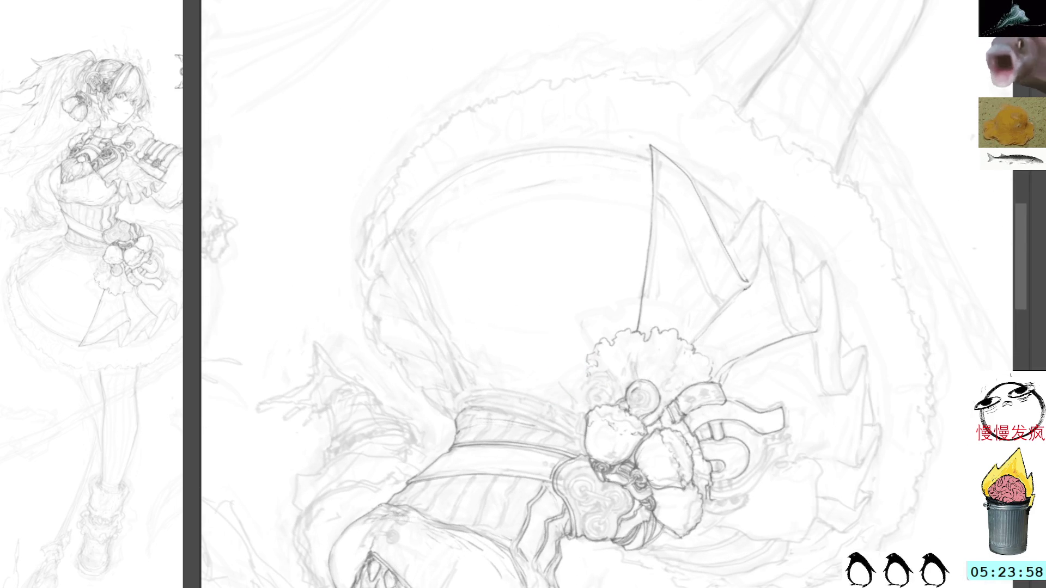
pyautogui.moveTo(754, 283); pyautogui.dragTo(761, 238)
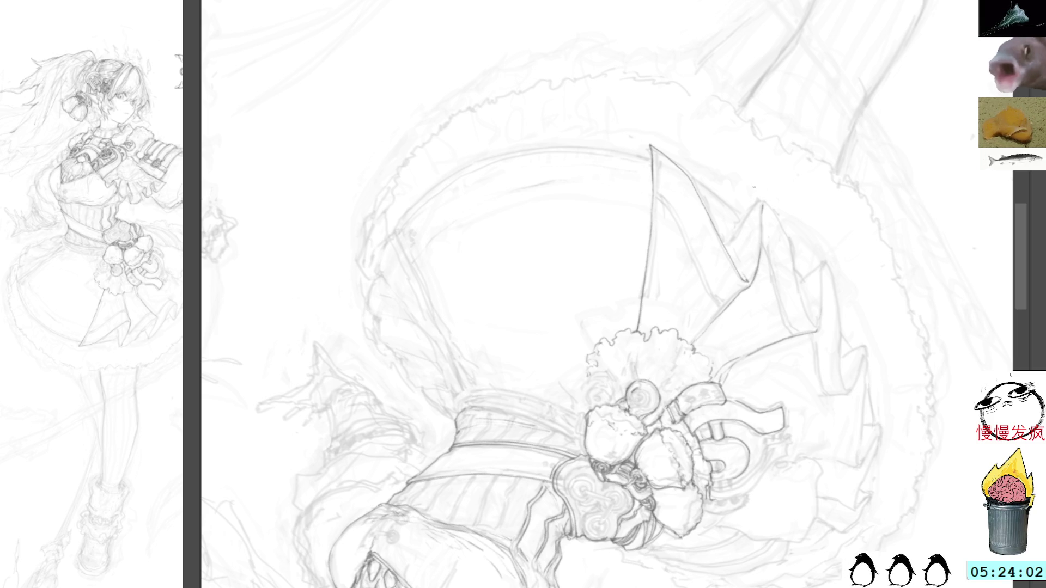
pyautogui.moveTo(761, 200); pyautogui.dragTo(729, 245)
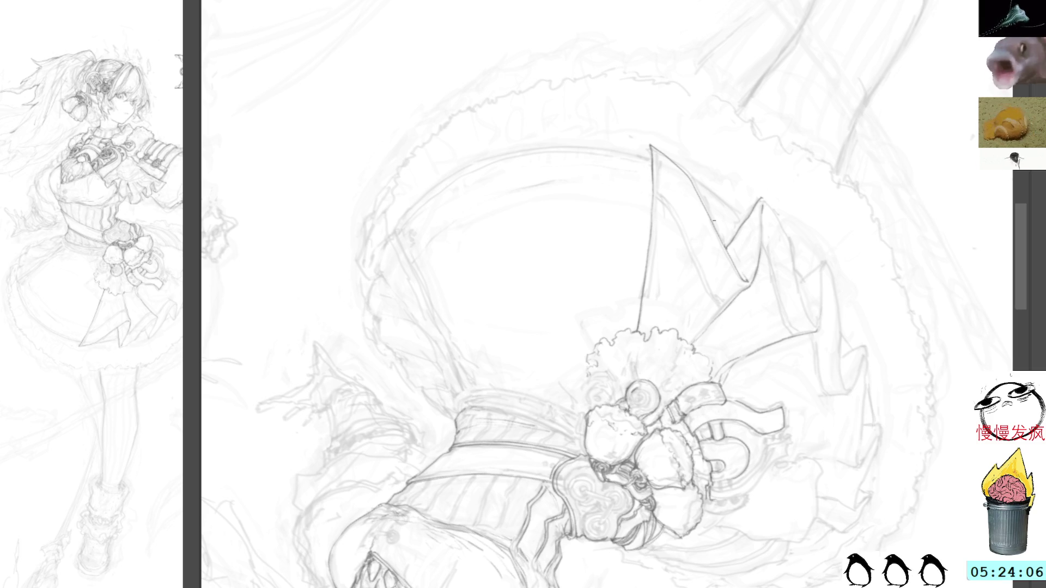
pyautogui.moveTo(713, 220); pyautogui.dragTo(635, 263)
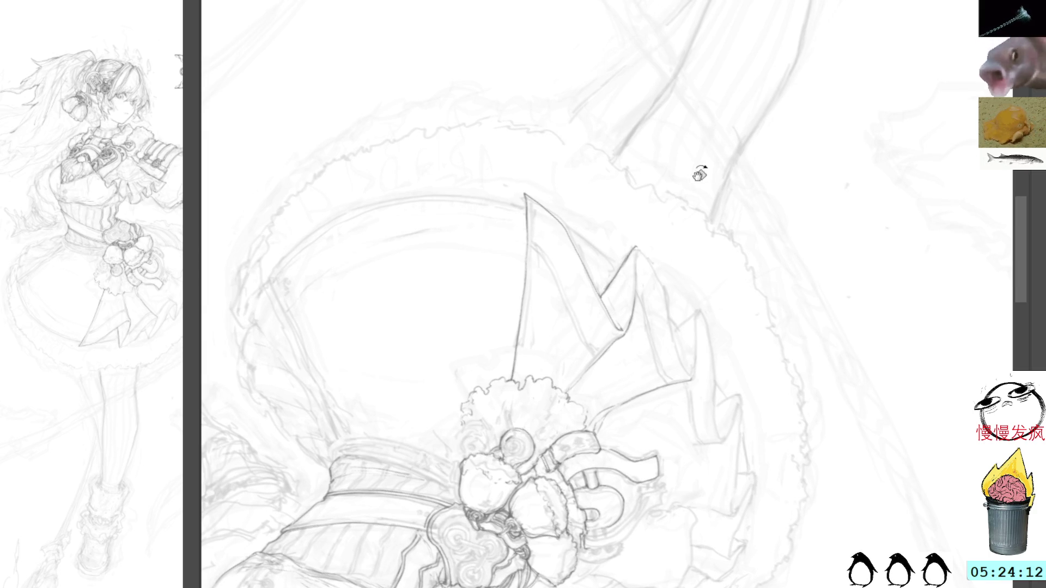
pyautogui.moveTo(696, 171); pyautogui.dragTo(724, 276)
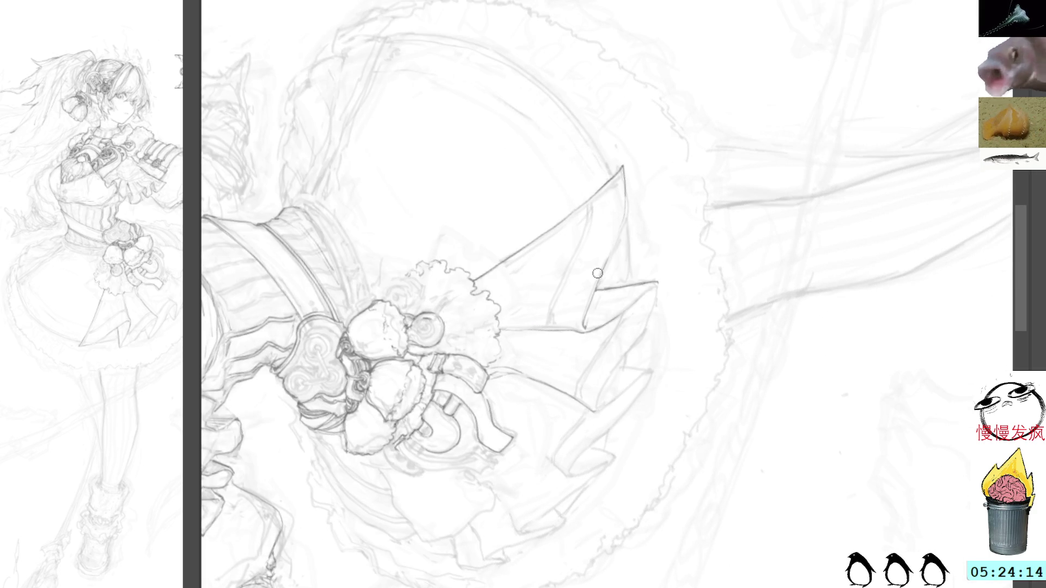
pyautogui.moveTo(625, 181)
pyautogui.mouseDown()
pyautogui.moveTo(628, 221)
pyautogui.moveTo(607, 263)
pyautogui.moveTo(642, 145)
pyautogui.moveTo(588, 247)
pyautogui.moveTo(593, 284)
pyautogui.mouseUp()
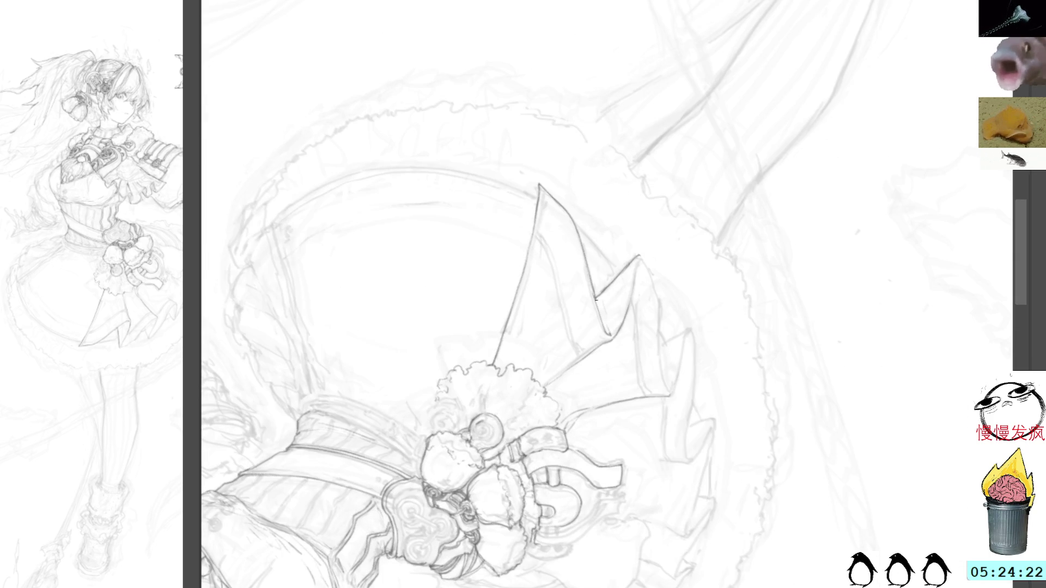
pyautogui.moveTo(714, 258); pyautogui.dragTo(670, 197)
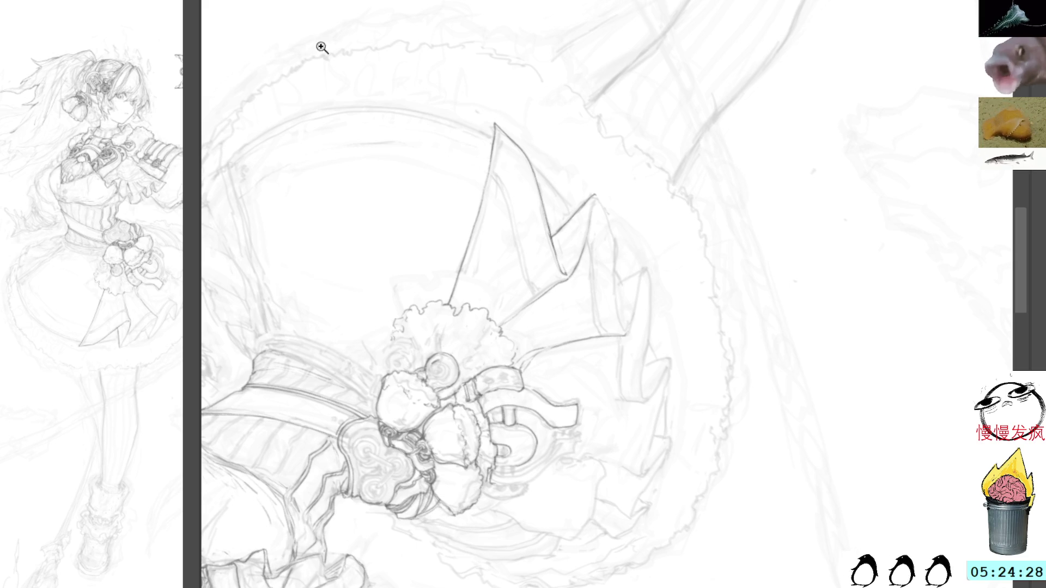
pyautogui.click(594, 214)
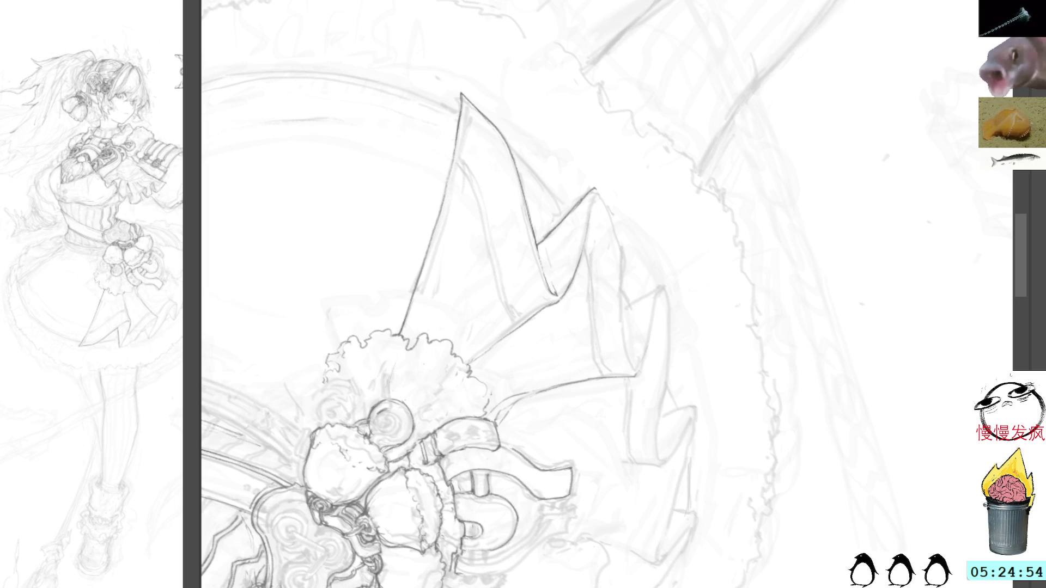
# Darken the second spike fold's right edge, then magnify the side reference view twice
pyautogui.moveTo(867, 293)
pyautogui.mouseDown()
pyautogui.moveTo(849, 316)
pyautogui.moveTo(871, 345)
pyautogui.moveTo(859, 395)
pyautogui.moveTo(905, 367)
pyautogui.mouseUp()
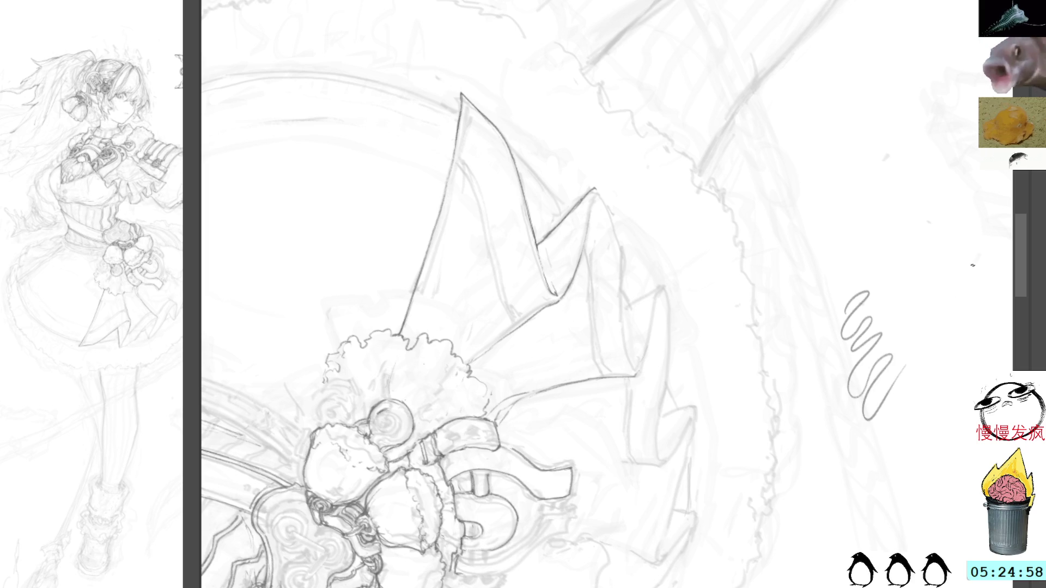
pyautogui.hotkey('ctrl', 'z')
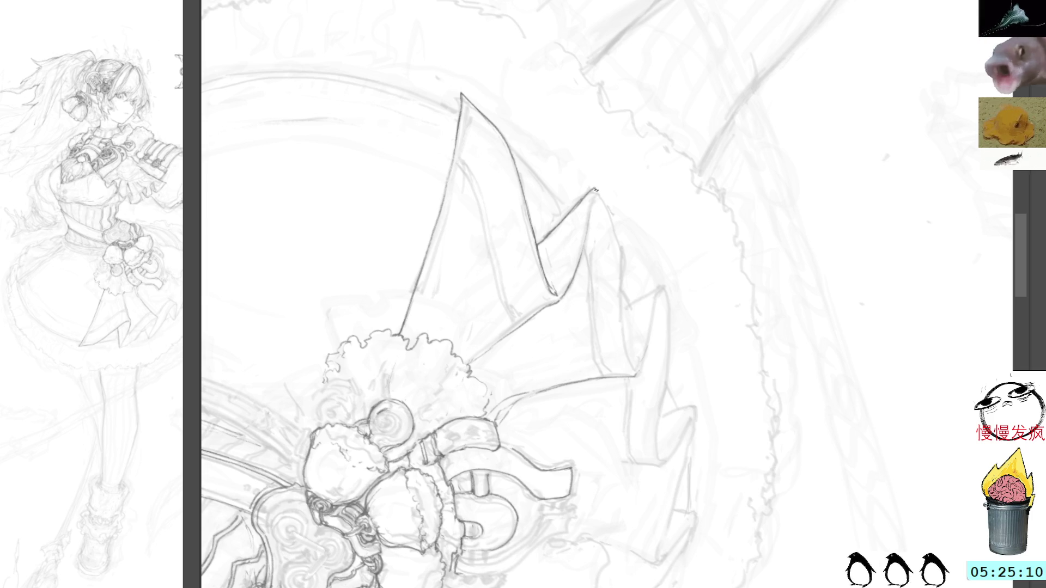
pyautogui.moveTo(659, 131); pyautogui.dragTo(524, 137)
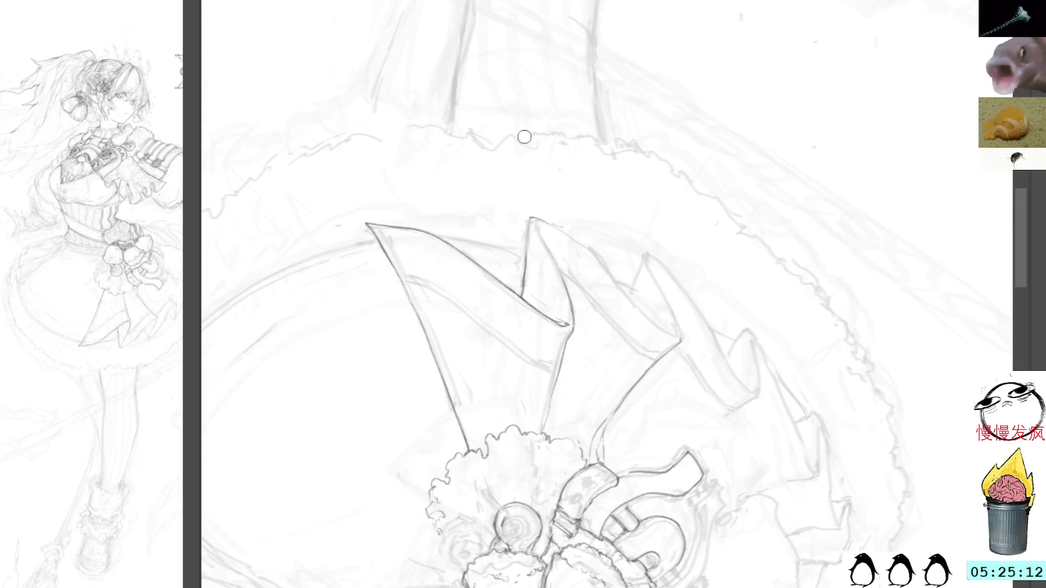
pyautogui.moveTo(532, 221); pyautogui.dragTo(521, 295)
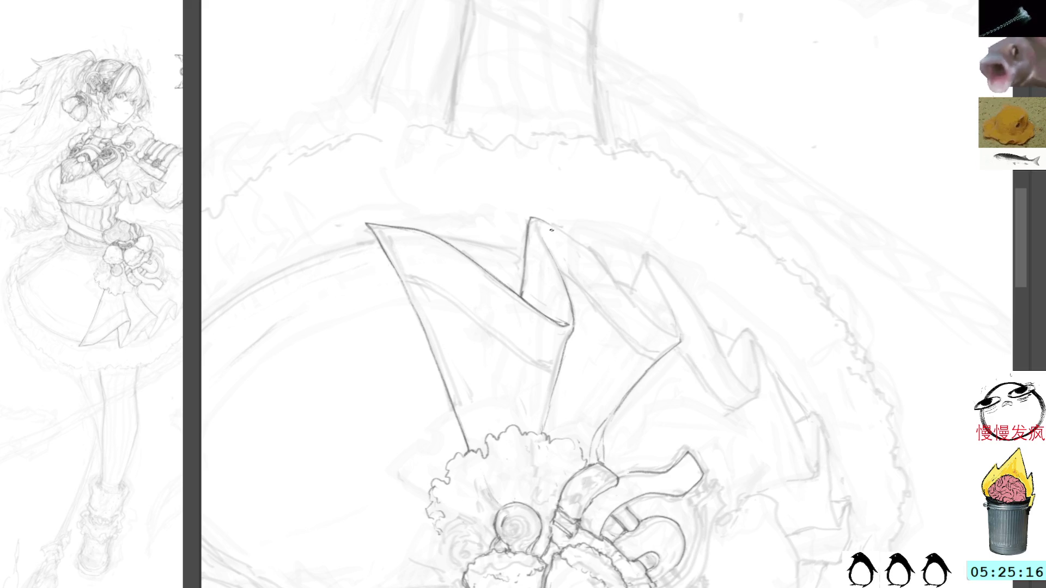
pyautogui.moveTo(643, 133); pyautogui.dragTo(708, 229)
pyautogui.moveTo(595, 223)
pyautogui.mouseDown()
pyautogui.moveTo(605, 190)
pyautogui.moveTo(587, 253)
pyautogui.mouseUp()
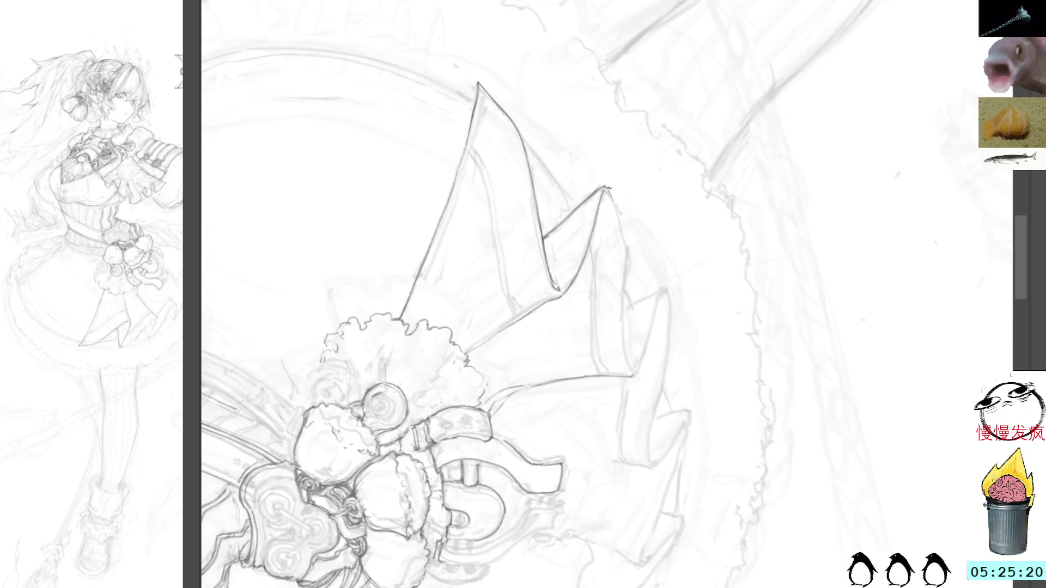
pyautogui.moveTo(608, 188)
pyautogui.mouseDown()
pyautogui.moveTo(629, 252)
pyautogui.moveTo(626, 353)
pyautogui.mouseUp()
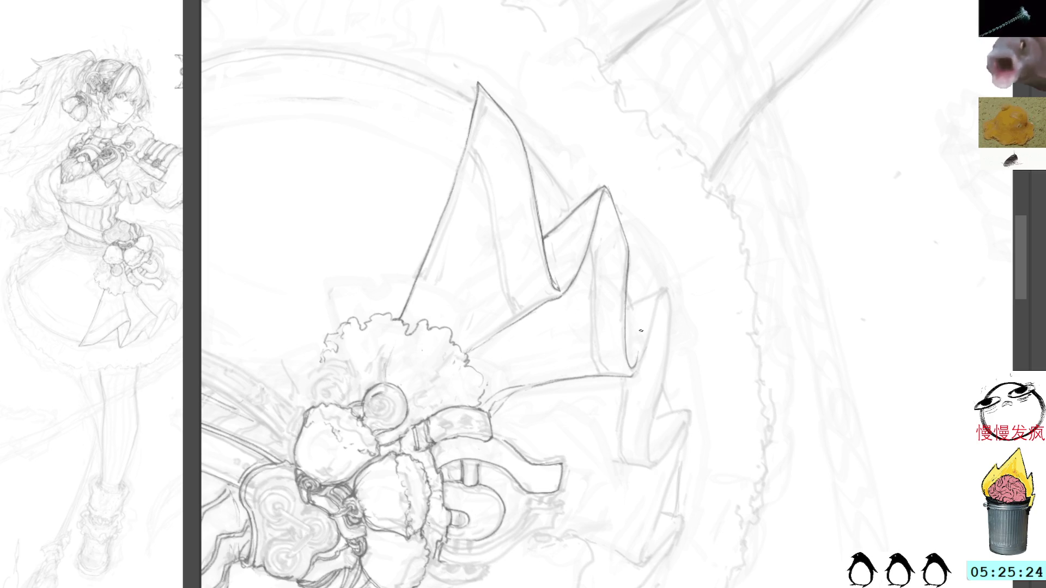
pyautogui.moveTo(695, 244); pyautogui.dragTo(652, 231)
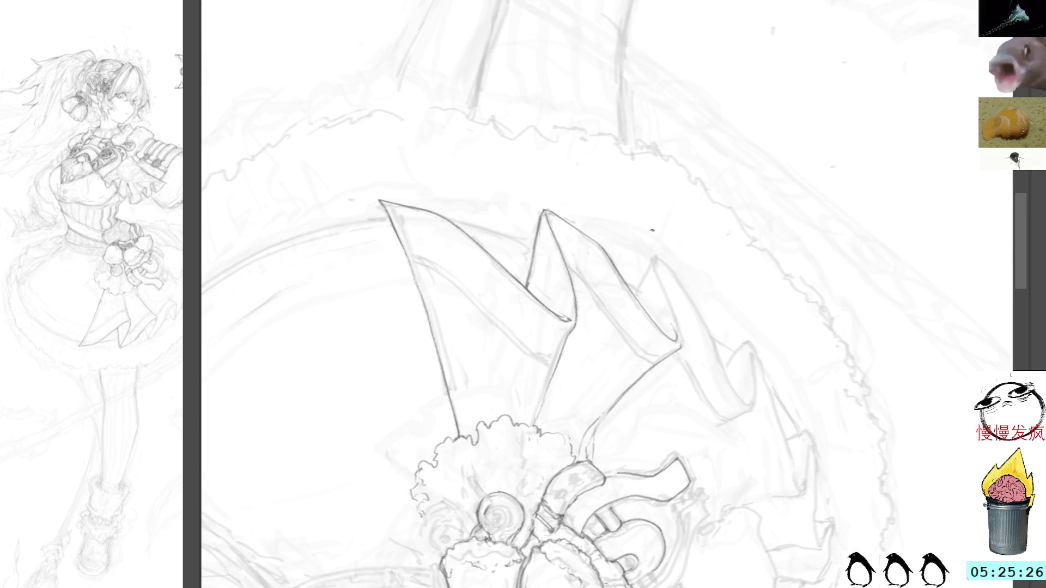
pyautogui.moveTo(643, 283); pyautogui.dragTo(654, 254)
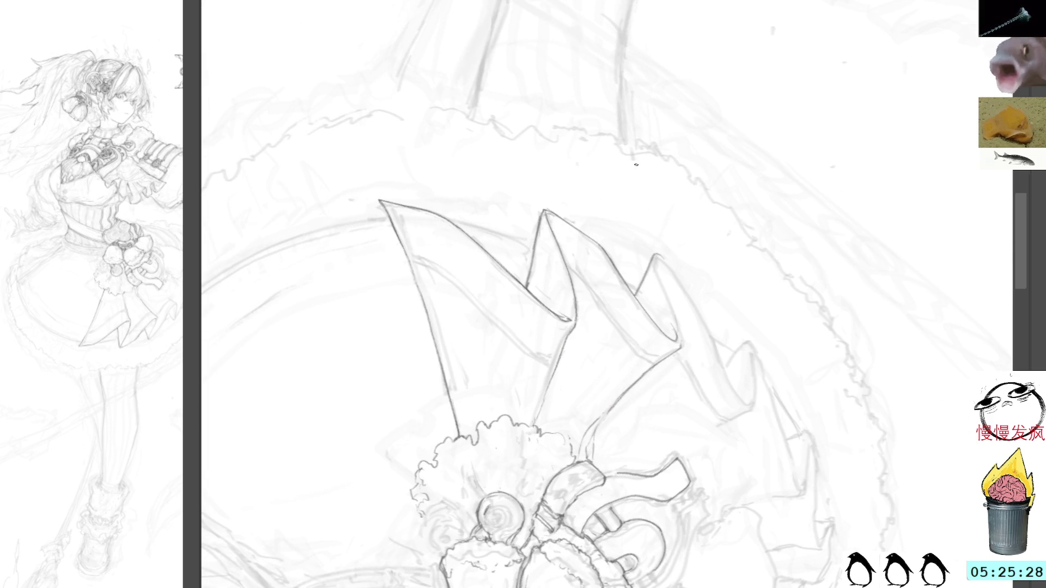
pyautogui.click(118, 182)
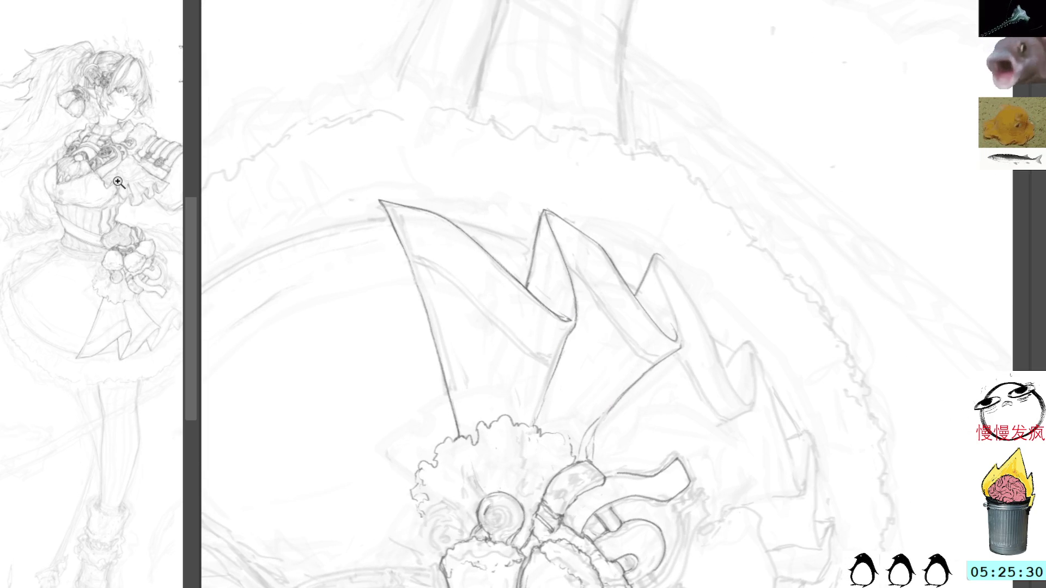
pyautogui.click(118, 183)
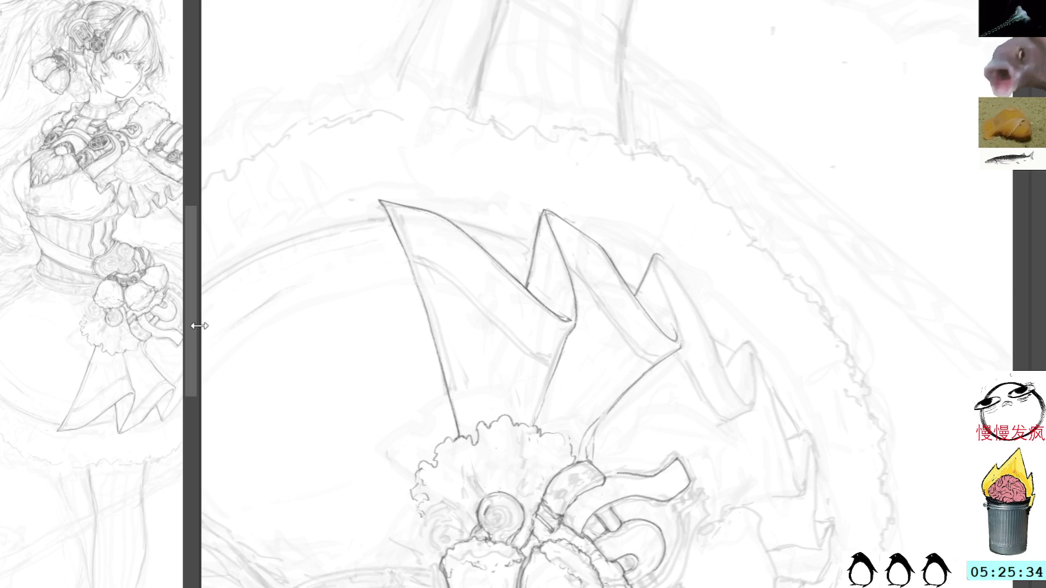
# Widen the reference view and ink the edge of the rightmost skirt spike fold
pyautogui.moveTo(199, 326); pyautogui.dragTo(268, 326)
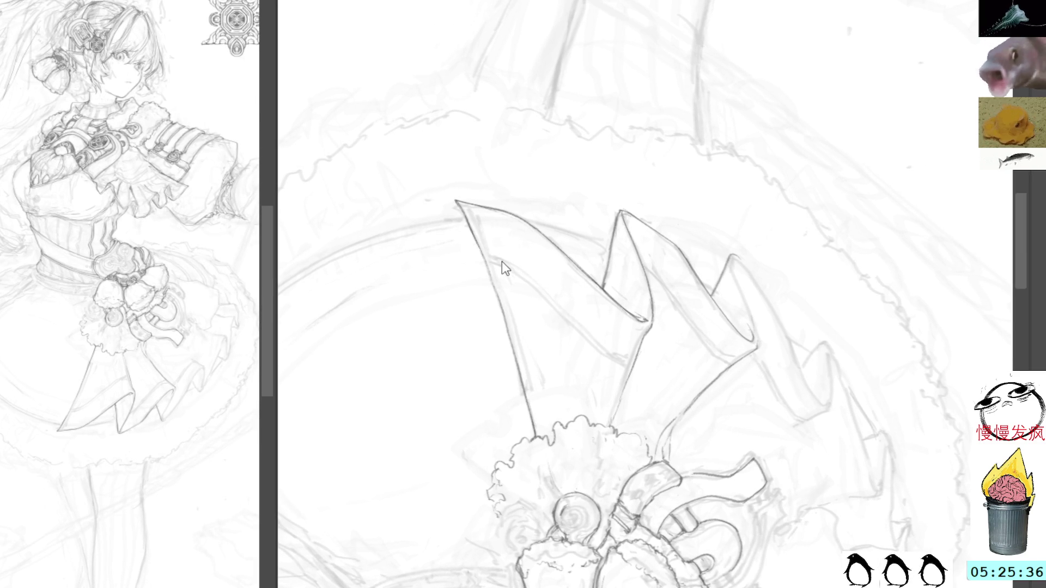
pyautogui.moveTo(656, 304)
pyautogui.mouseDown()
pyautogui.moveTo(757, 179)
pyautogui.moveTo(703, 123)
pyautogui.mouseUp()
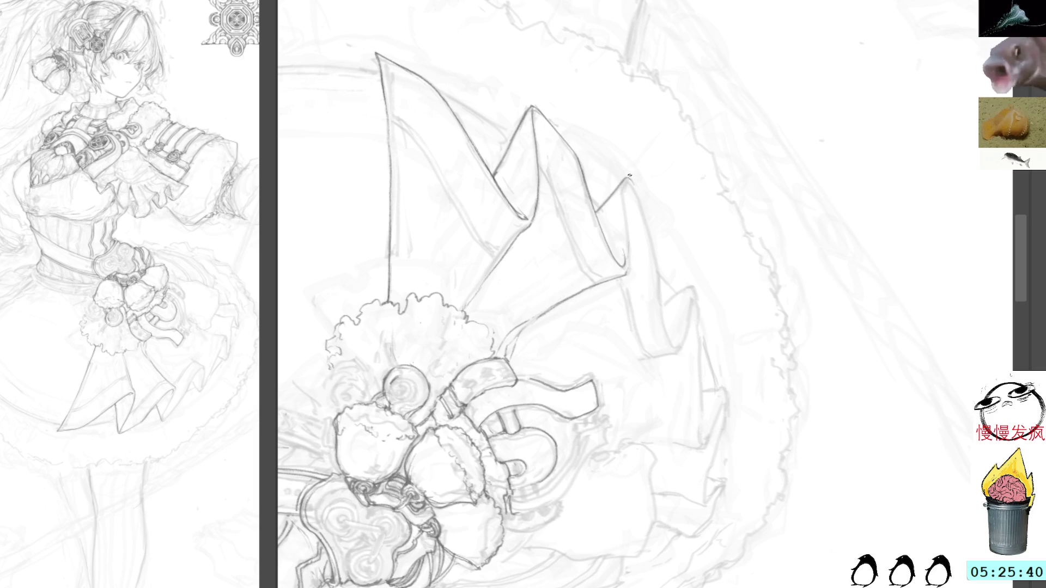
pyautogui.moveTo(634, 183); pyautogui.dragTo(668, 336)
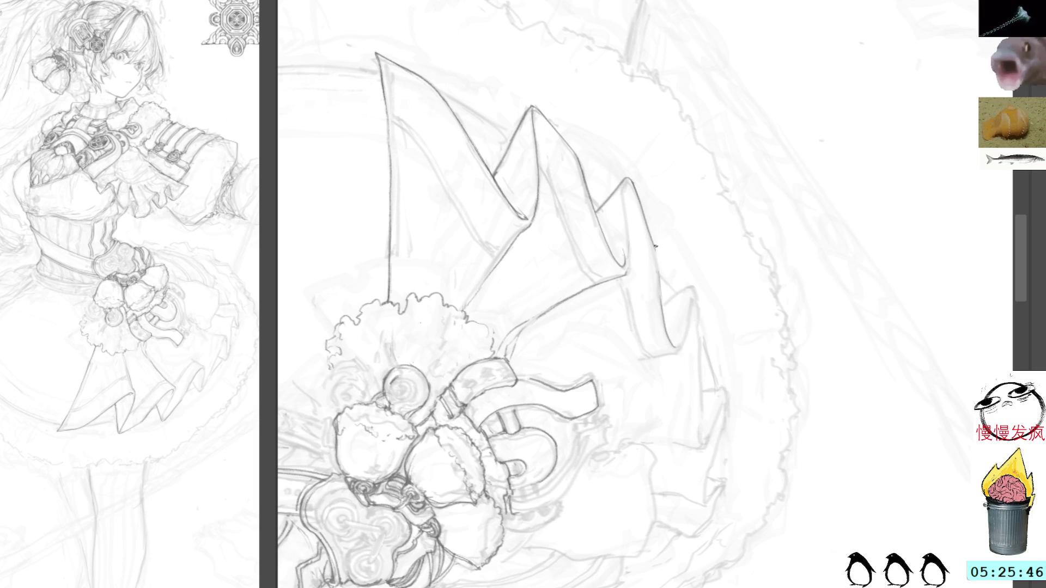
pyautogui.moveTo(659, 305); pyautogui.dragTo(697, 169)
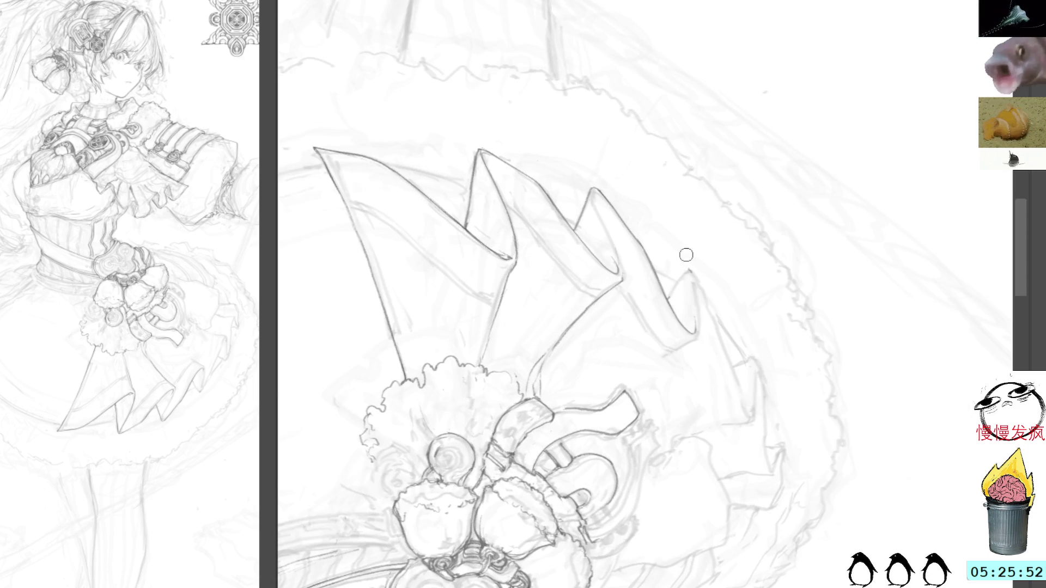
# Ink the right edges of the remaining pointed pleats, undoing the last two strokes
pyautogui.moveTo(674, 293)
pyautogui.mouseDown()
pyautogui.moveTo(690, 269)
pyautogui.moveTo(678, 198)
pyautogui.mouseUp()
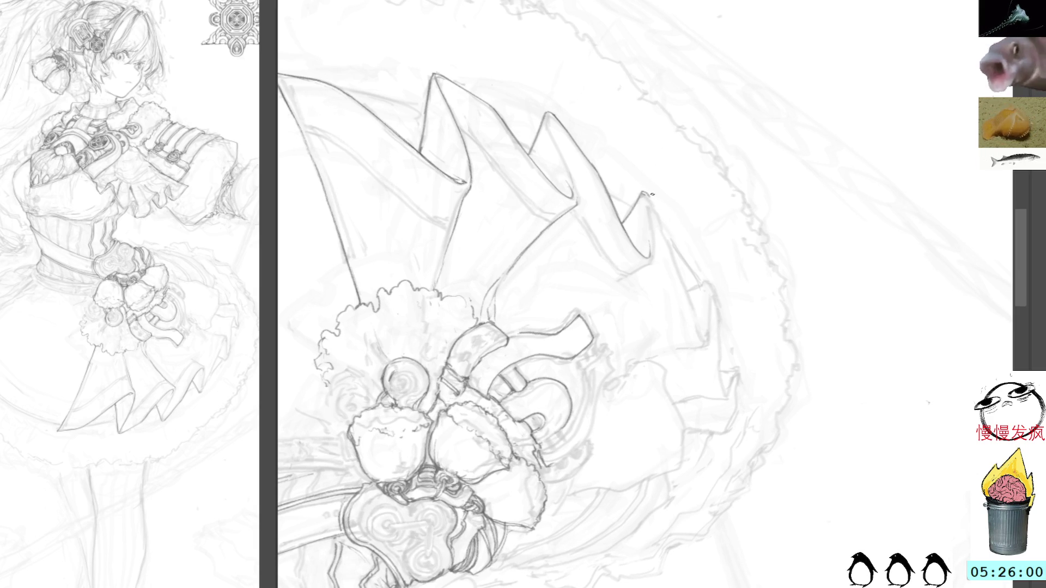
pyautogui.moveTo(650, 195); pyautogui.dragTo(665, 233)
pyautogui.moveTo(645, 189); pyautogui.dragTo(704, 340)
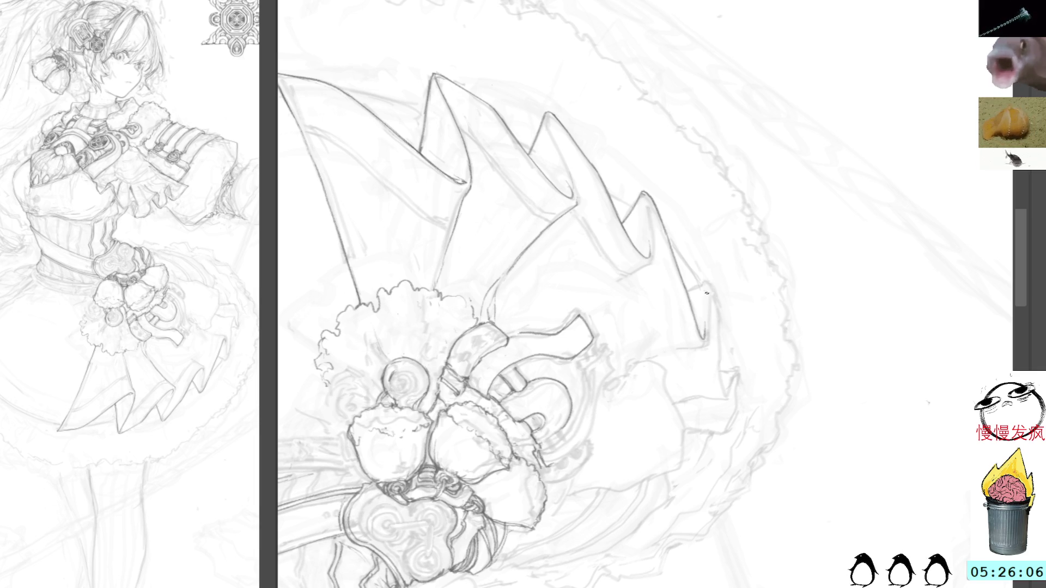
pyautogui.moveTo(710, 287); pyautogui.dragTo(730, 398)
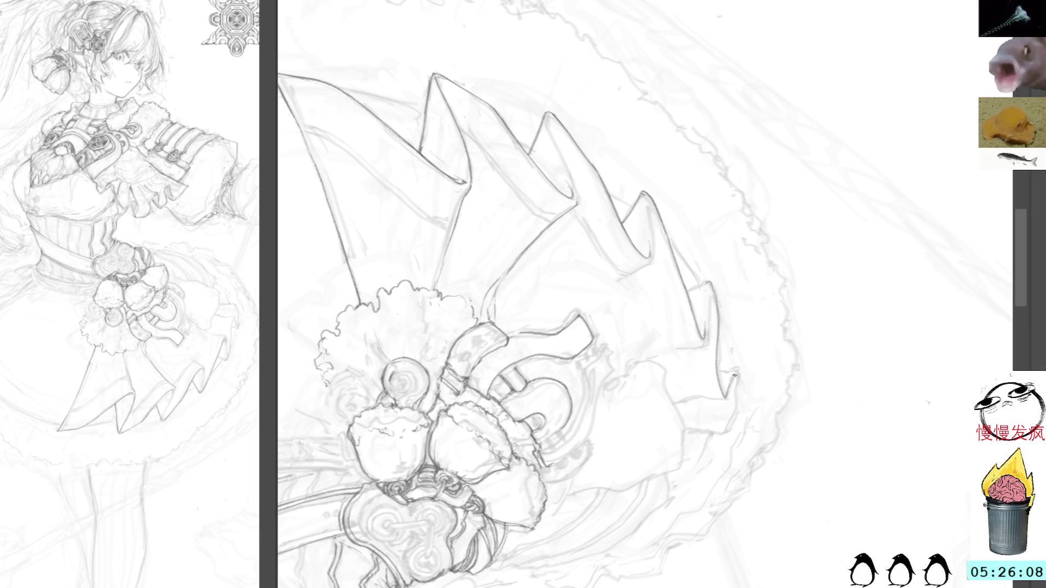
pyautogui.moveTo(795, 245)
pyautogui.mouseDown()
pyautogui.moveTo(743, 179)
pyautogui.moveTo(717, 222)
pyautogui.moveTo(701, 212)
pyautogui.mouseUp()
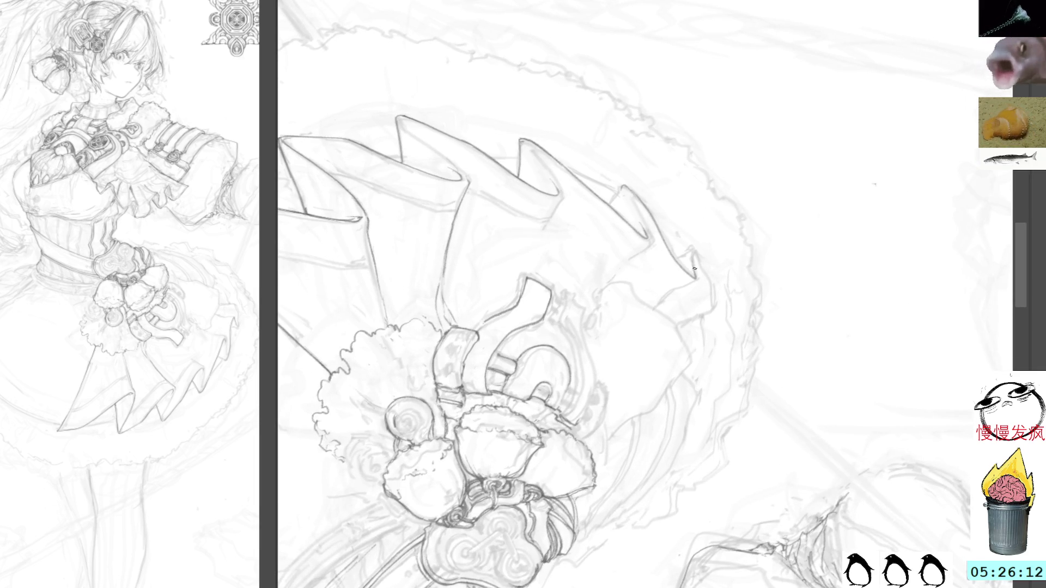
pyautogui.moveTo(703, 266)
pyautogui.mouseDown()
pyautogui.moveTo(717, 358)
pyautogui.moveTo(703, 355)
pyautogui.mouseUp()
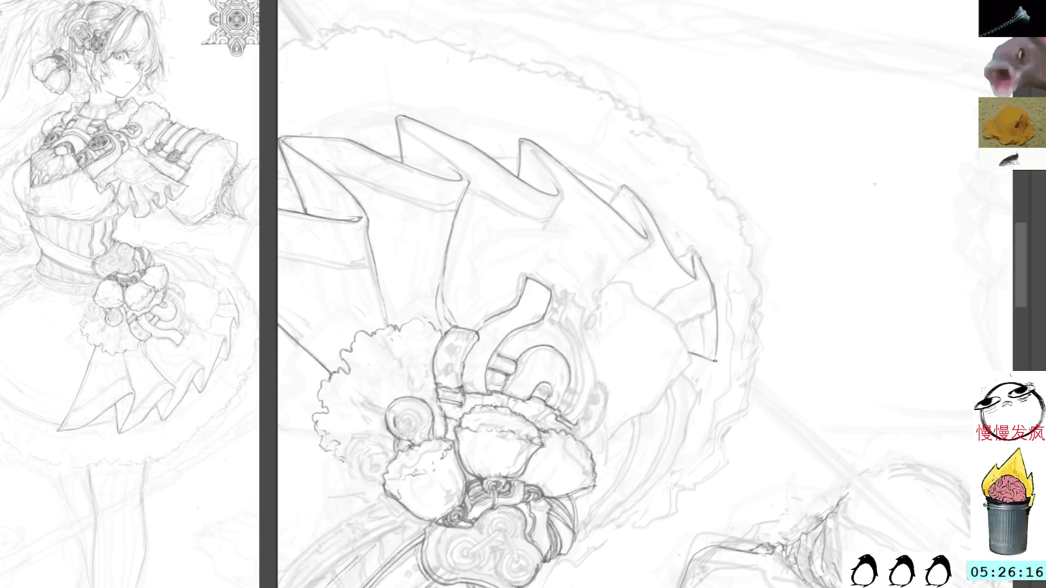
pyautogui.hotkey('ctrl', 'z')
pyautogui.hotkey('ctrl', 'z')
pyautogui.moveTo(822, 100); pyautogui.dragTo(711, 294)
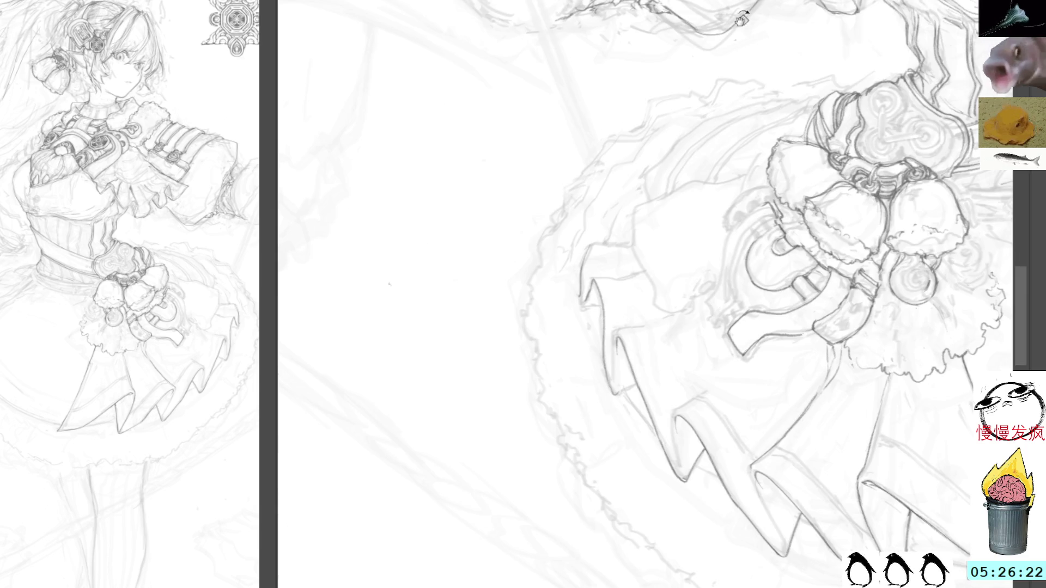
# Bring the skirt hem into view and draw short pencil lines along its folds
pyautogui.moveTo(742, 19); pyautogui.dragTo(584, 26)
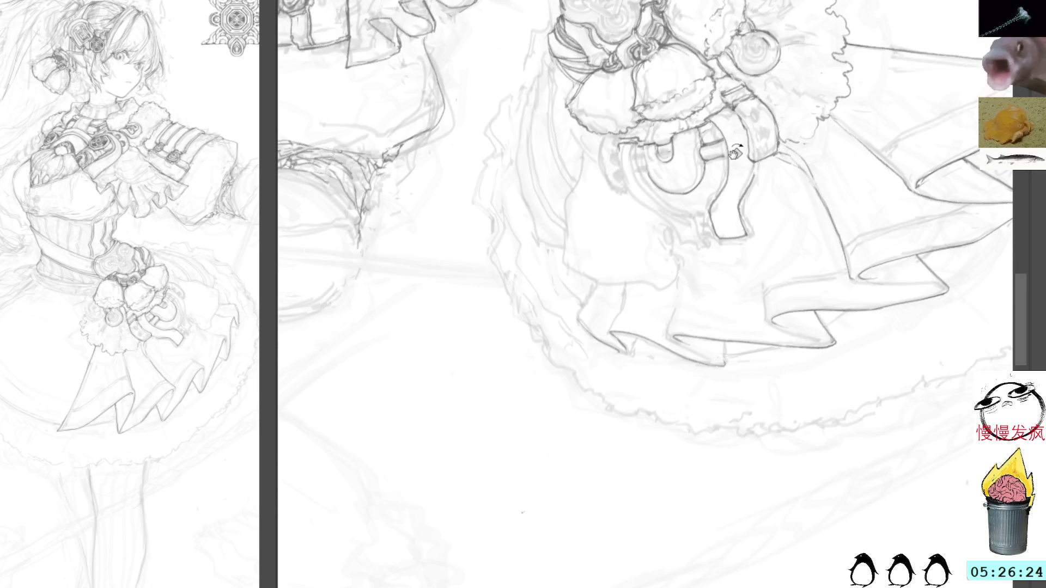
pyautogui.moveTo(735, 152); pyautogui.dragTo(713, 129)
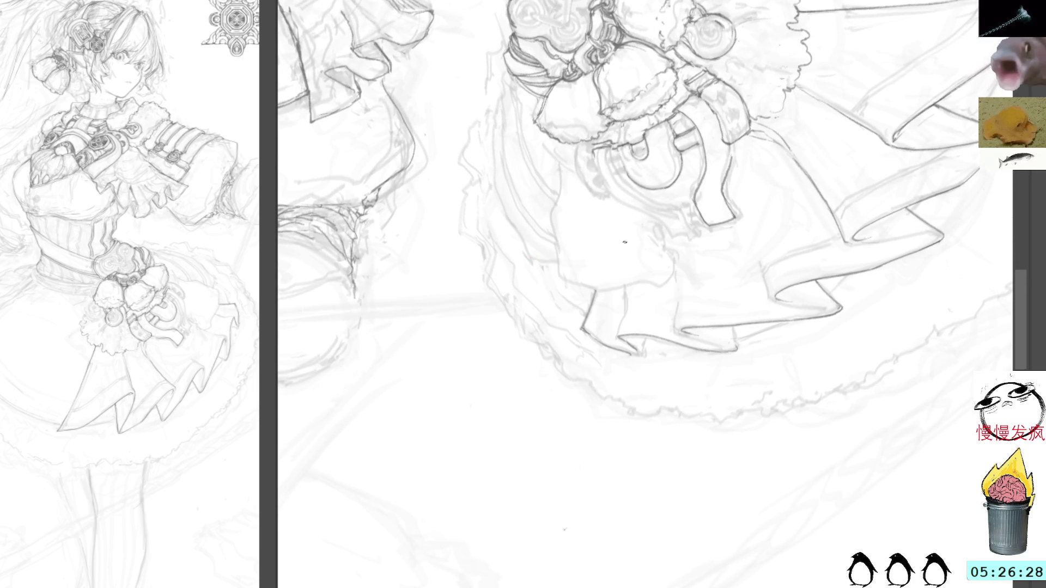
pyautogui.moveTo(635, 289); pyautogui.dragTo(627, 309)
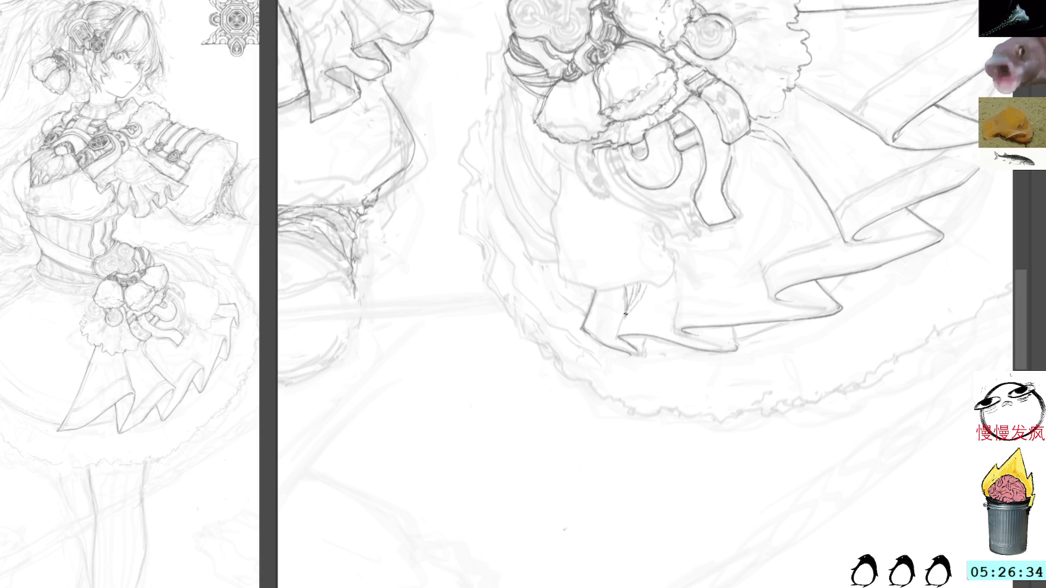
pyautogui.moveTo(626, 314)
pyautogui.mouseDown()
pyautogui.moveTo(617, 338)
pyautogui.moveTo(644, 353)
pyautogui.mouseUp()
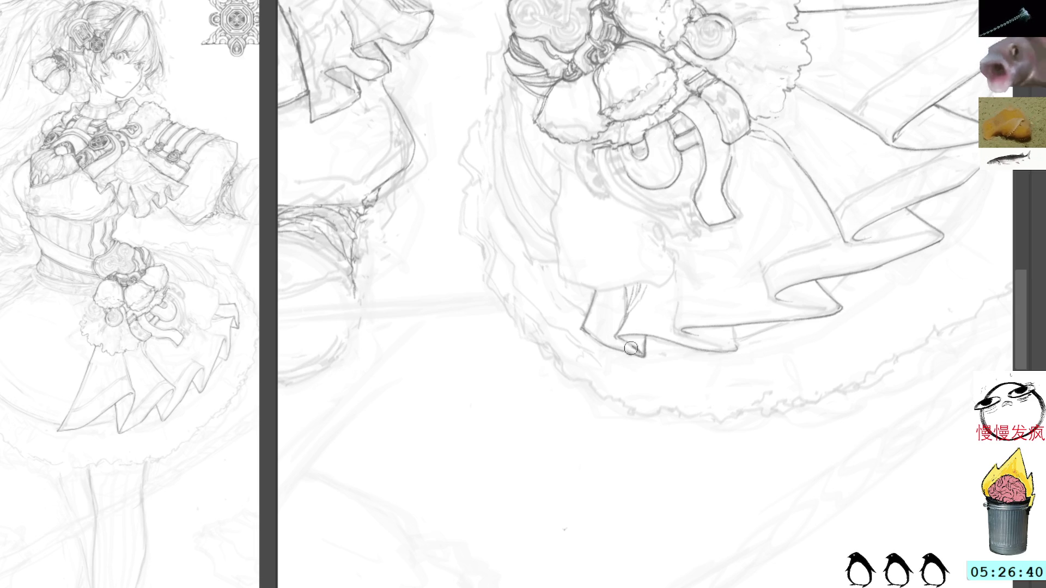
pyautogui.moveTo(638, 346); pyautogui.dragTo(638, 342)
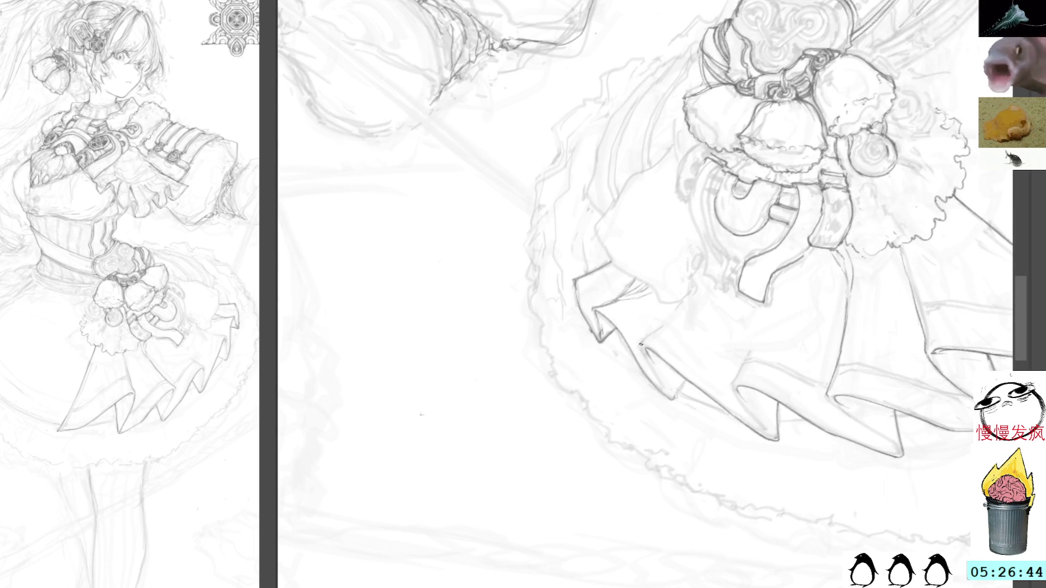
pyautogui.moveTo(641, 345); pyautogui.dragTo(666, 391)
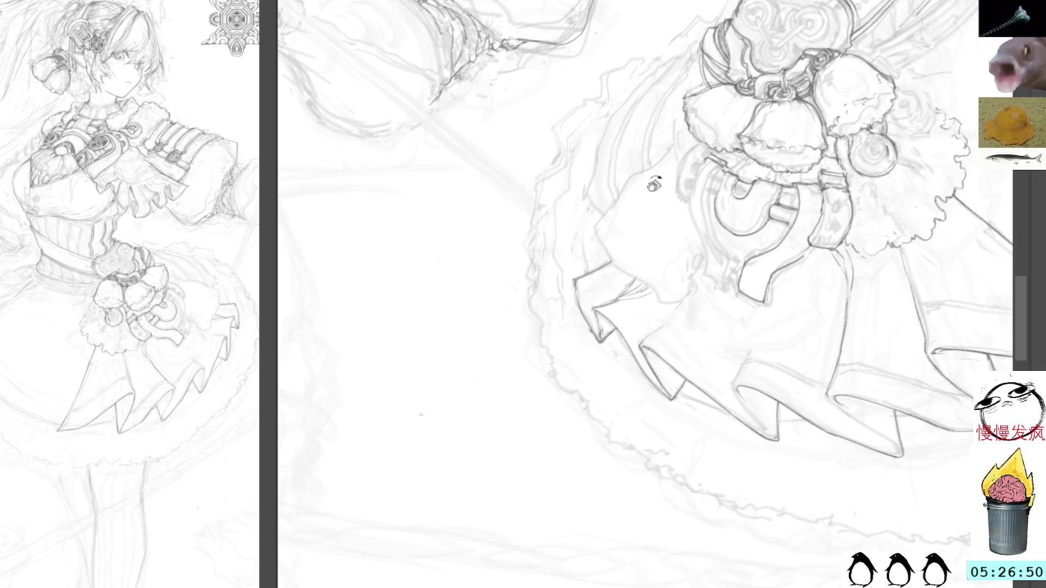
# Redraw the last skirt fold stroke shorter and darken a short fold line
pyautogui.moveTo(654, 185)
pyautogui.mouseDown()
pyautogui.moveTo(695, 259)
pyautogui.moveTo(673, 328)
pyautogui.mouseUp()
pyautogui.hotkey('ctrl', 'z')
pyautogui.moveTo(687, 284)
pyautogui.mouseDown()
pyautogui.moveTo(680, 313)
pyautogui.moveTo(626, 315)
pyautogui.mouseUp()
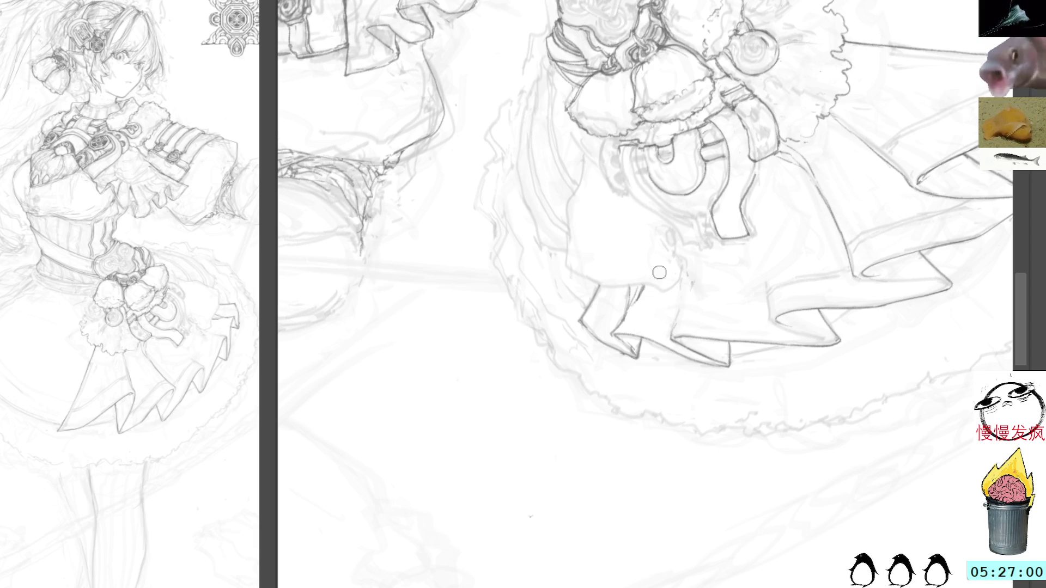
pyautogui.moveTo(640, 299); pyautogui.dragTo(626, 319)
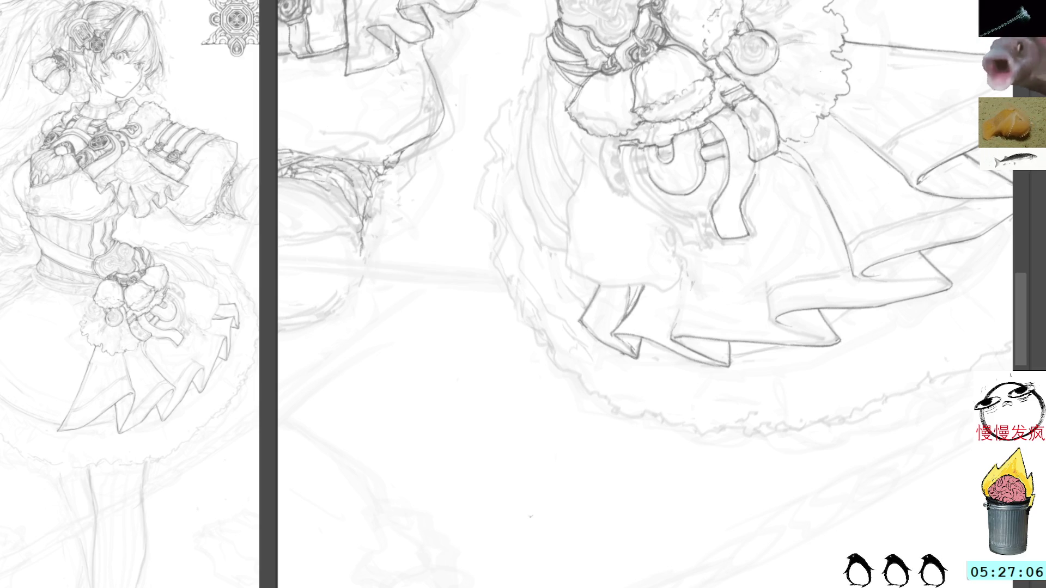
pyautogui.moveTo(763, 218); pyautogui.dragTo(790, 174)
pyautogui.moveTo(751, 246); pyautogui.dragTo(793, 164)
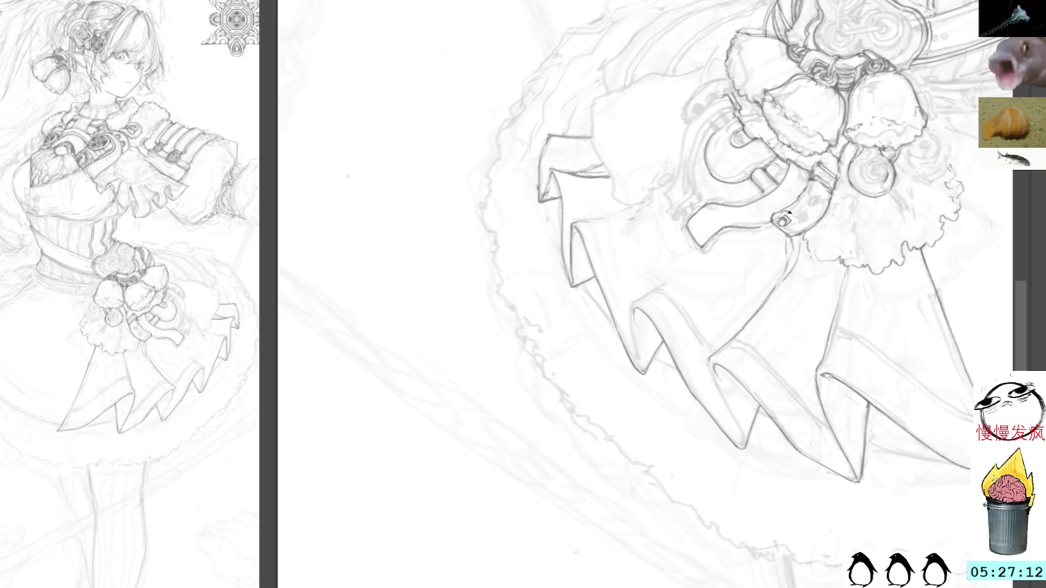
# Add a short pencil stroke on the skirt fold beside the bells, then lasso and deselect a small area
pyautogui.moveTo(765, 275); pyautogui.dragTo(744, 298)
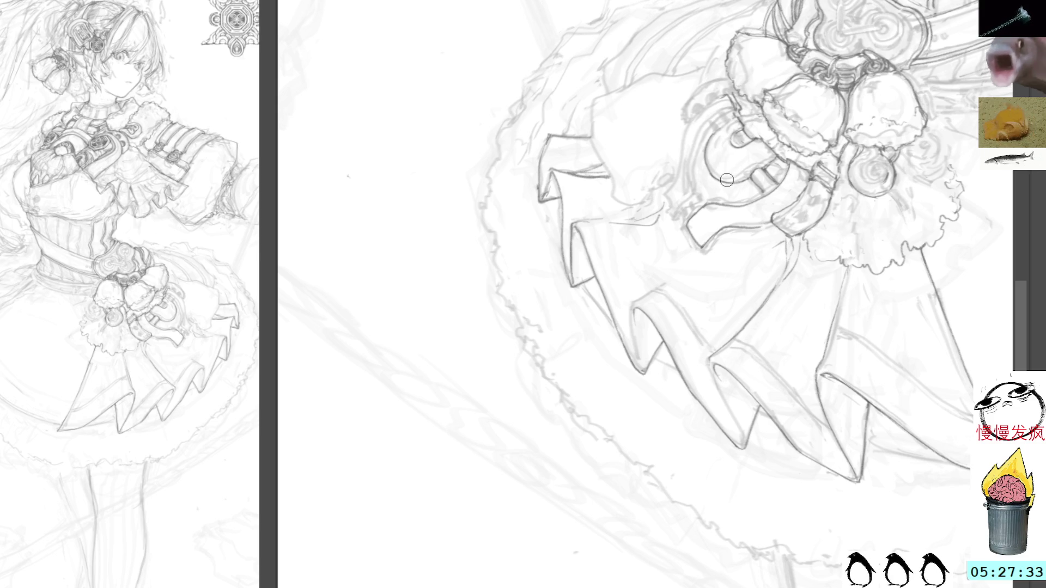
pyautogui.moveTo(660, 215); pyautogui.dragTo(662, 206)
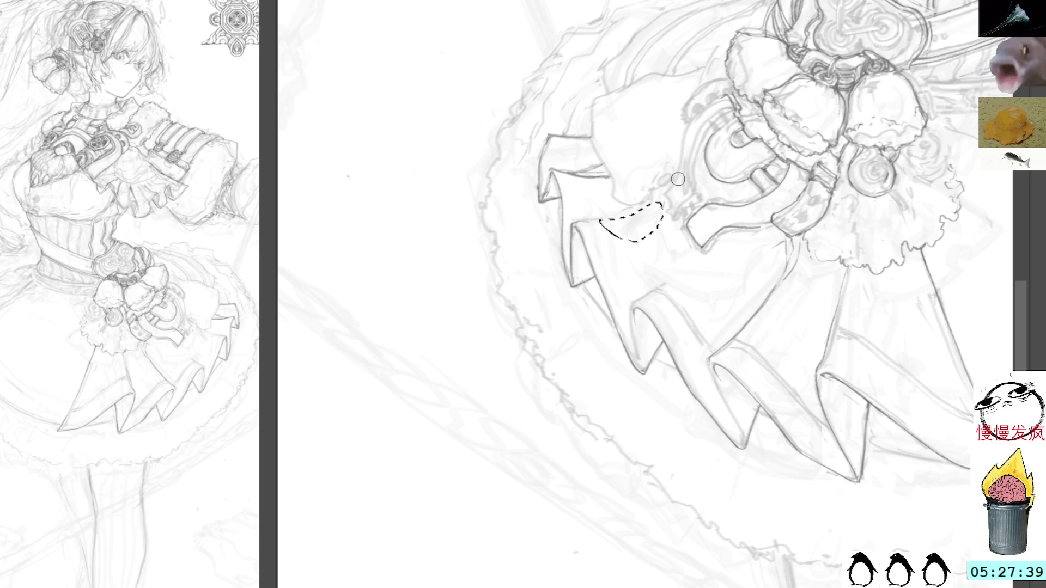
pyautogui.hotkey('ctrl', 'd')
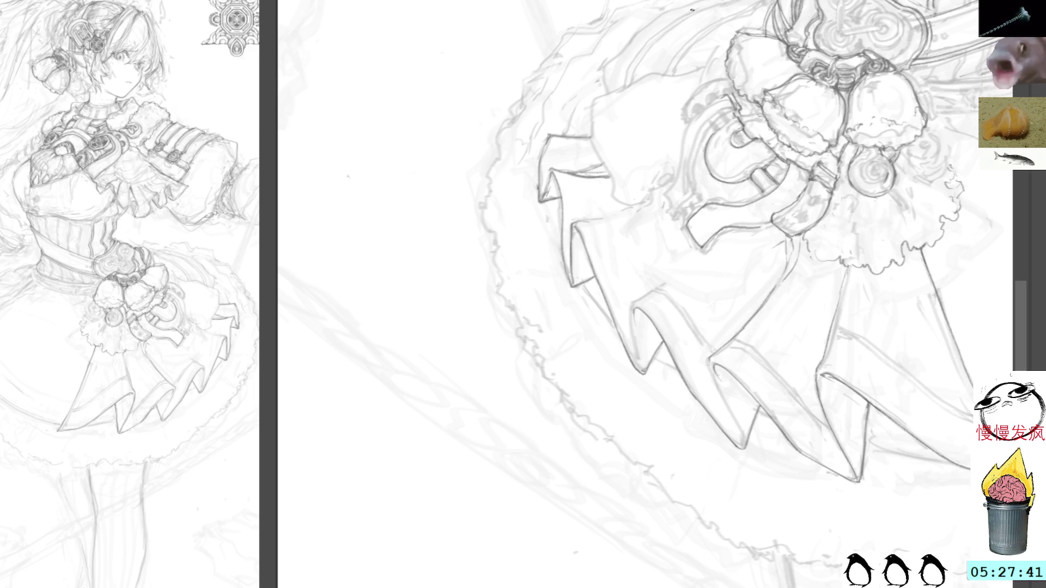